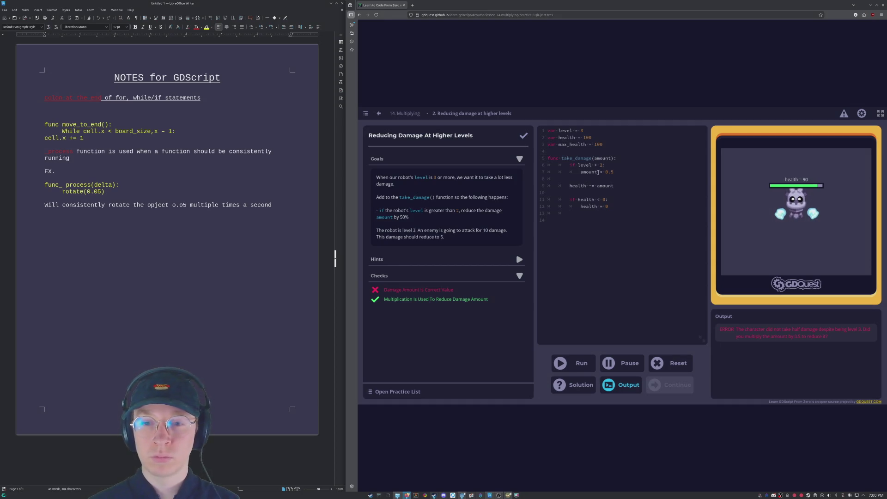
Replace 'amount' on line 7 with take_damage, fix the rake_damage typo, and run the code.
{"action": "left_click_drag", "start_coordinate": [598, 172], "coordinate": [581, 173]}
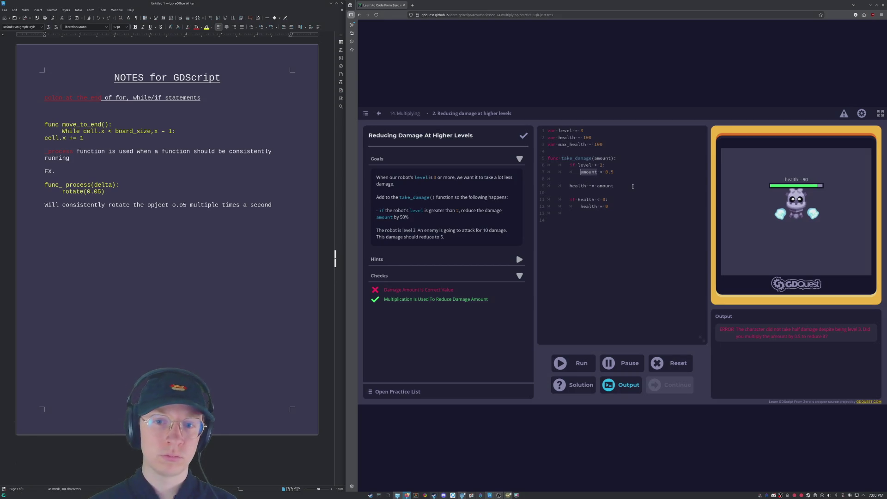
{"action": "type", "text": "rake_dama"}
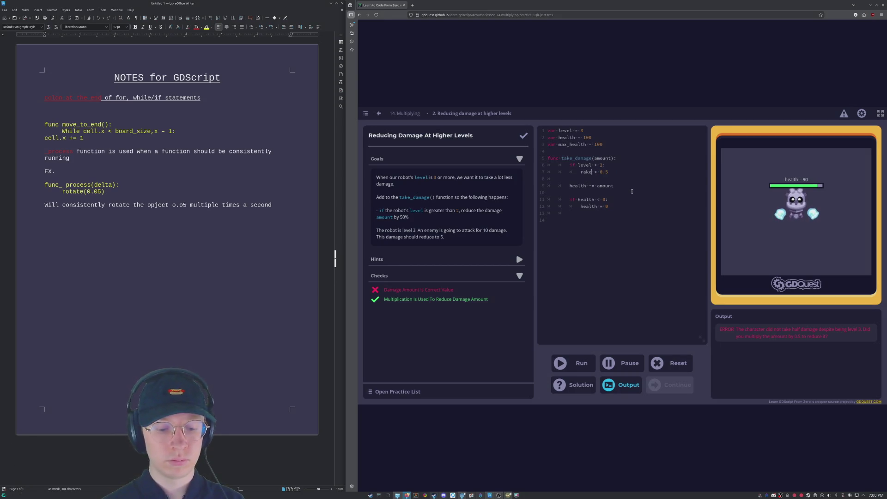
{"action": "type", "text": "ge"}
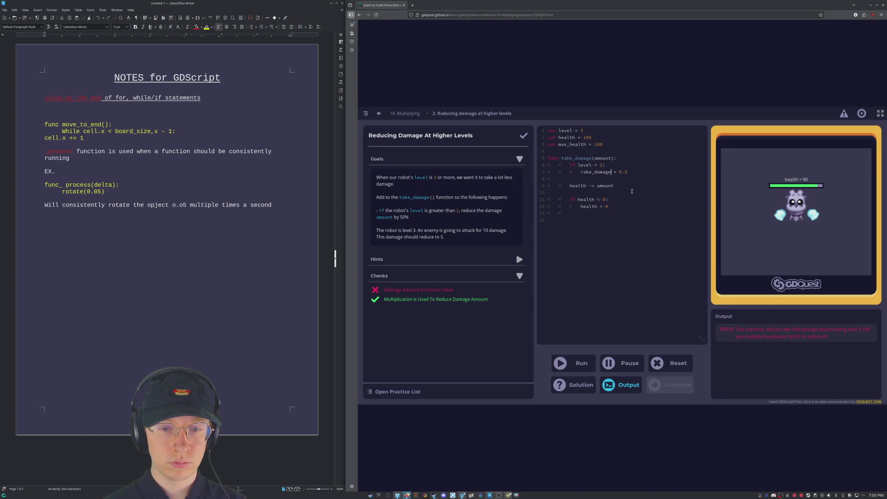
{"action": "left_click", "coordinate": [579, 365]}
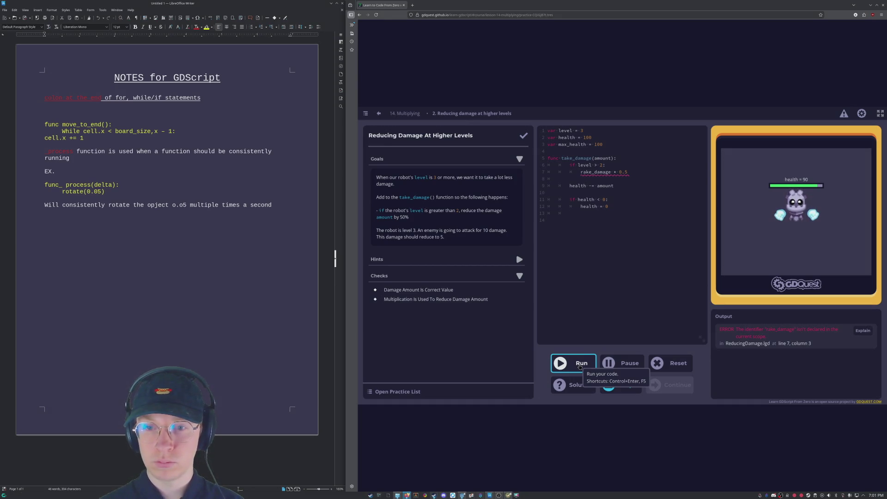
{"action": "left_click", "coordinate": [583, 172]}
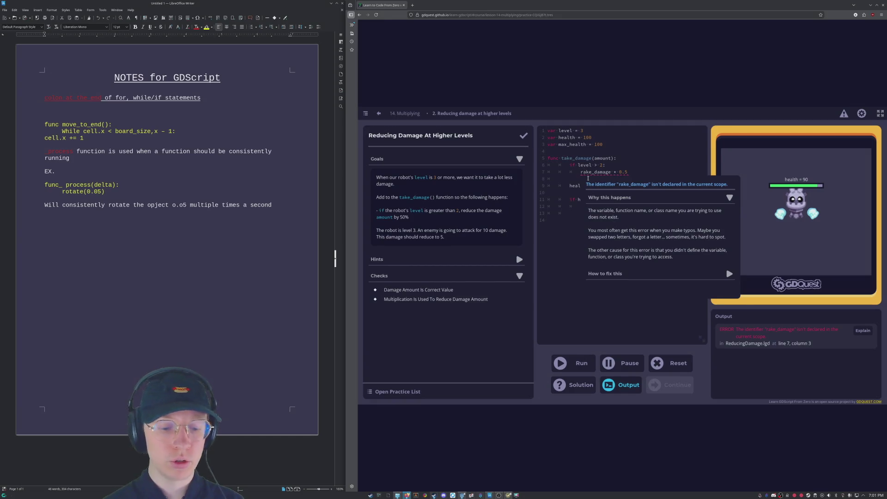
{"action": "key", "text": "BackSpace"}
{"action": "type", "text": "t"}
{"action": "left_click", "coordinate": [566, 363]}
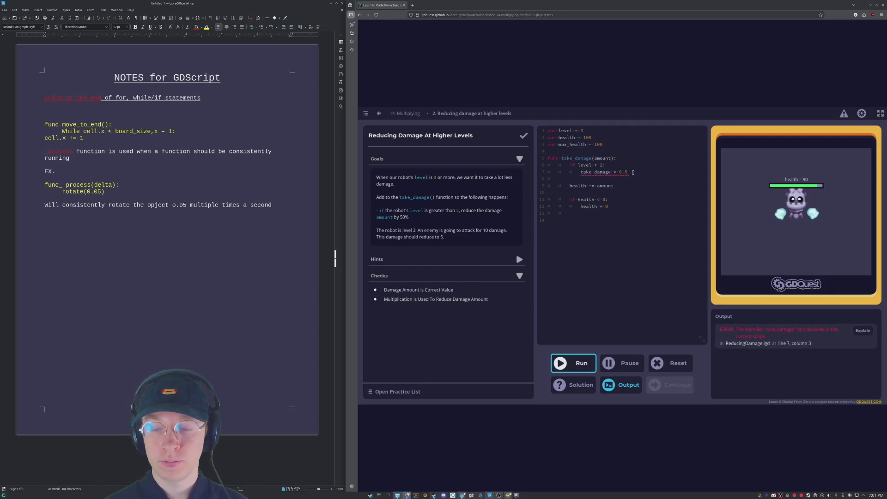
Change take_damage on line 7 back to amount.
{"action": "mouse_move", "coordinate": [624, 173]}
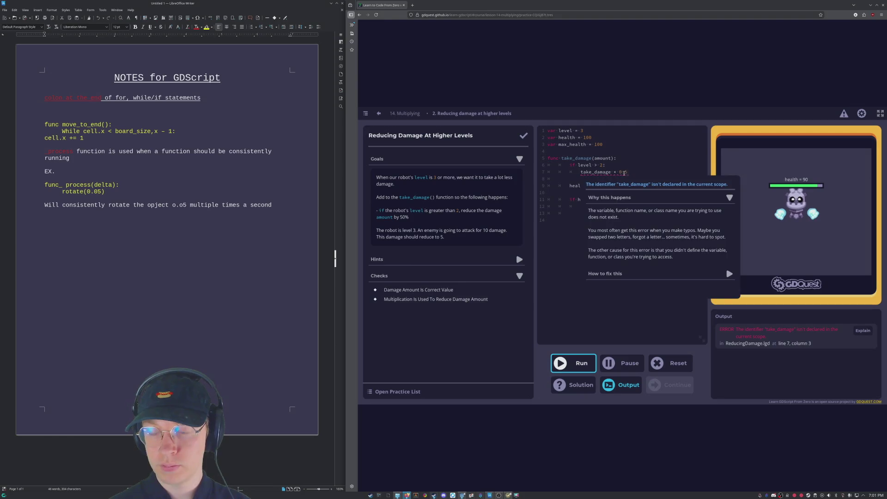
{"action": "left_click", "coordinate": [584, 172]}
{"action": "key", "text": "BackSpace"}
{"action": "double_click", "coordinate": [596, 172]}
{"action": "type", "text": "amount"}
{"action": "left_click", "coordinate": [614, 174]}
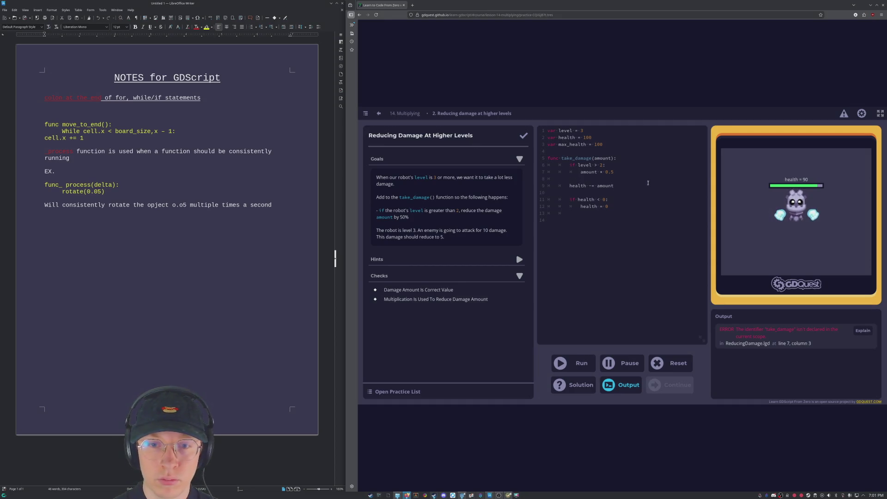
Add an else: branch with the health line indented under it, run it, then reset to starter code.
{"action": "type", "text": "else"}
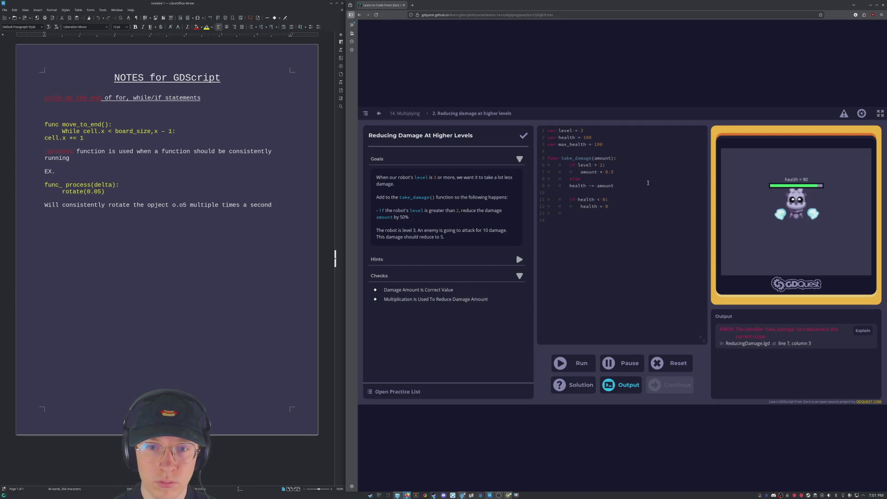
{"action": "key", "text": "Home"}
{"action": "key", "text": "Tab"}
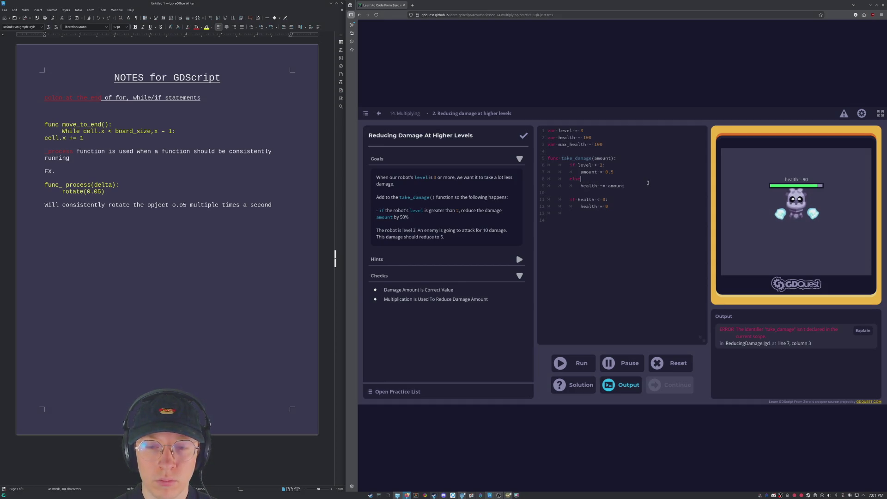
{"action": "type", "text": ":"}
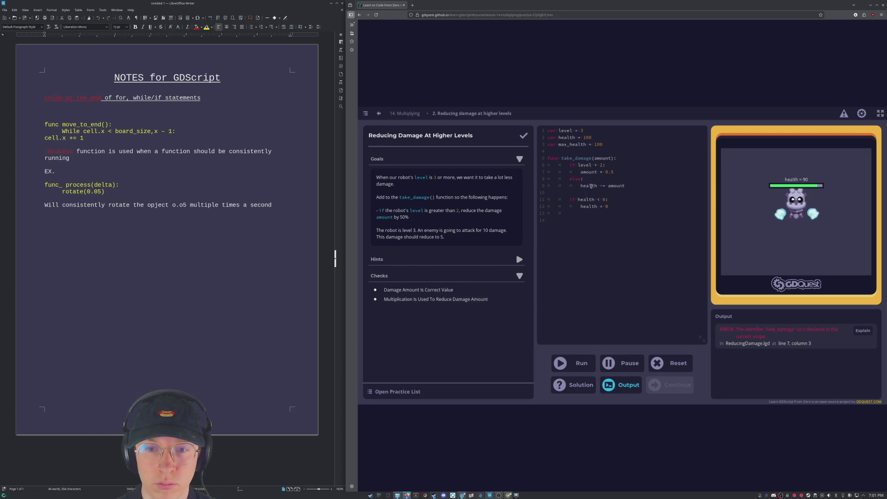
{"action": "left_click", "coordinate": [588, 363]}
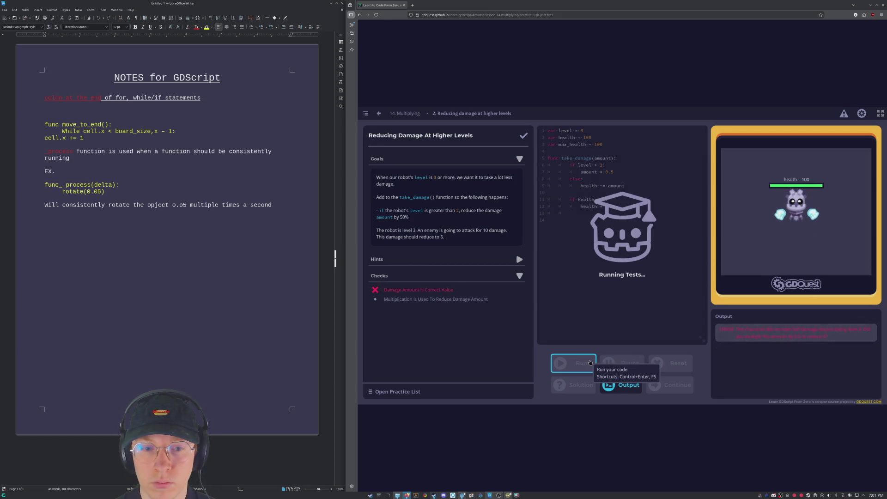
{"action": "left_click", "coordinate": [620, 174]}
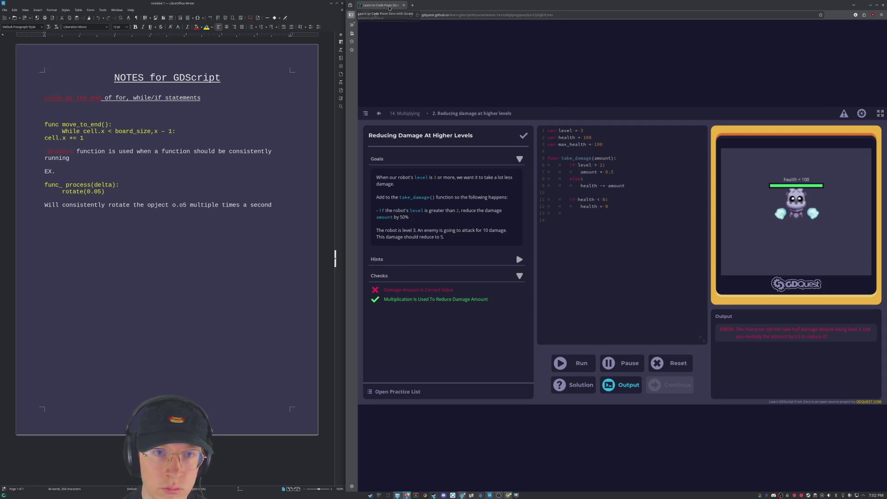
{"action": "left_click", "coordinate": [674, 361]}
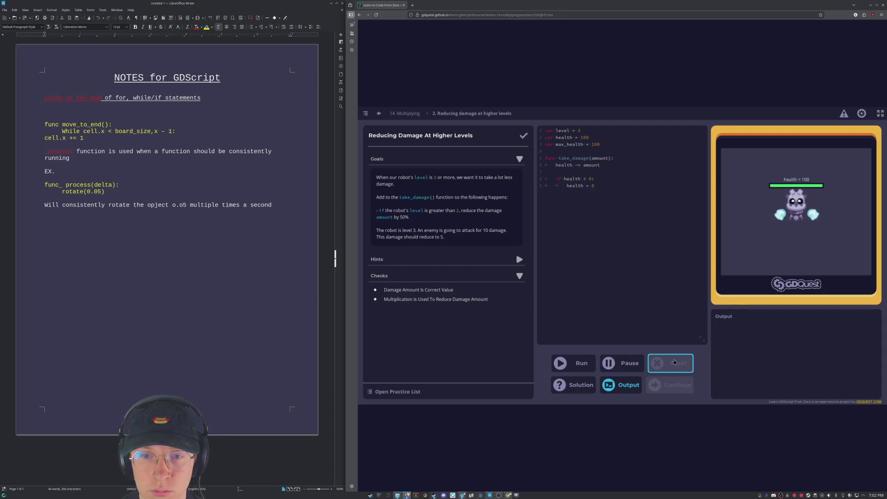
{"action": "left_click", "coordinate": [610, 171]}
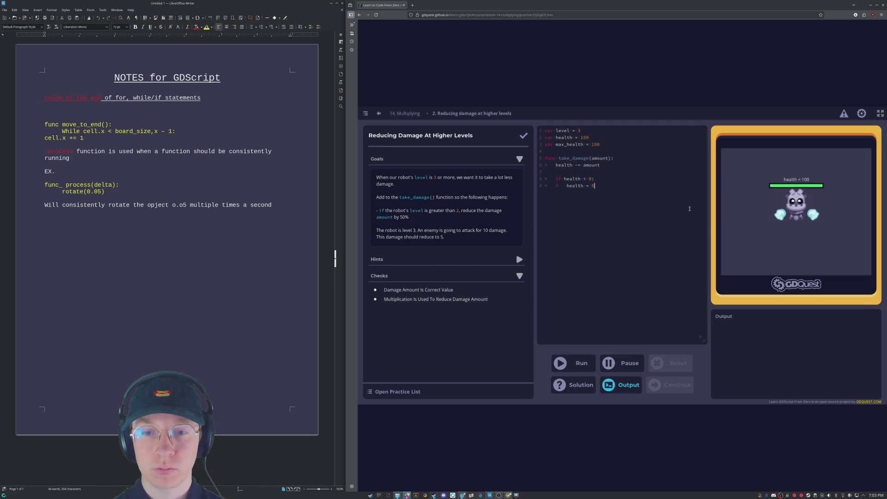
{"action": "key", "text": "Up"}
{"action": "key", "text": "Up"}
{"action": "key", "text": "Up"}
{"action": "key", "text": "End"}
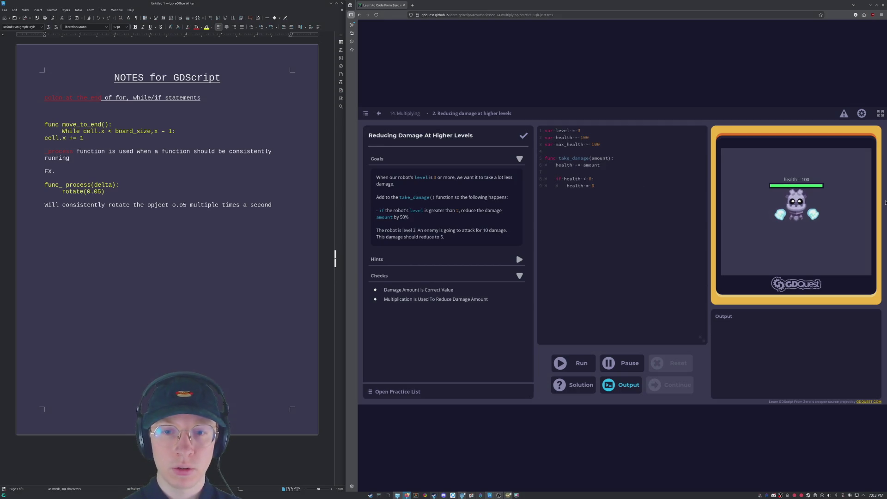
Add 'if level > 2:' below health -= amount containing 'health -= amount * 0.5', and run it.
{"action": "key", "text": "Return"}
{"action": "key", "text": "Return"}
{"action": "key", "text": "Tab"}
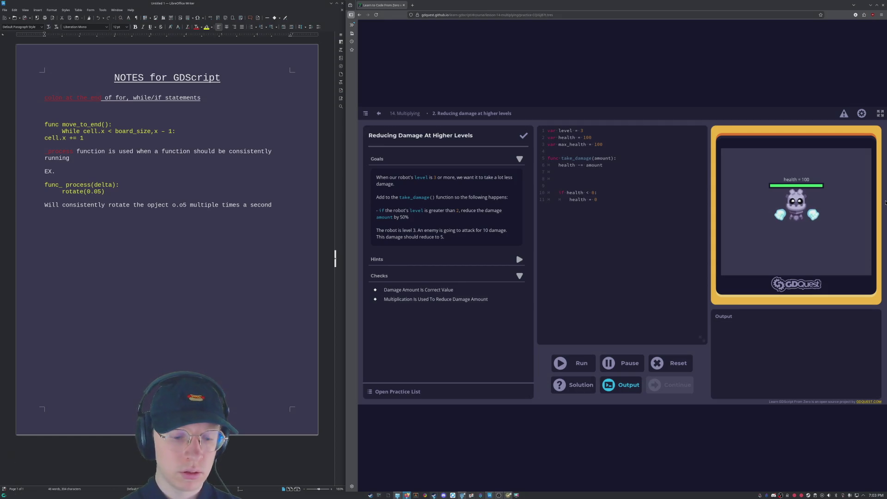
{"action": "type", "text": "if level > "}
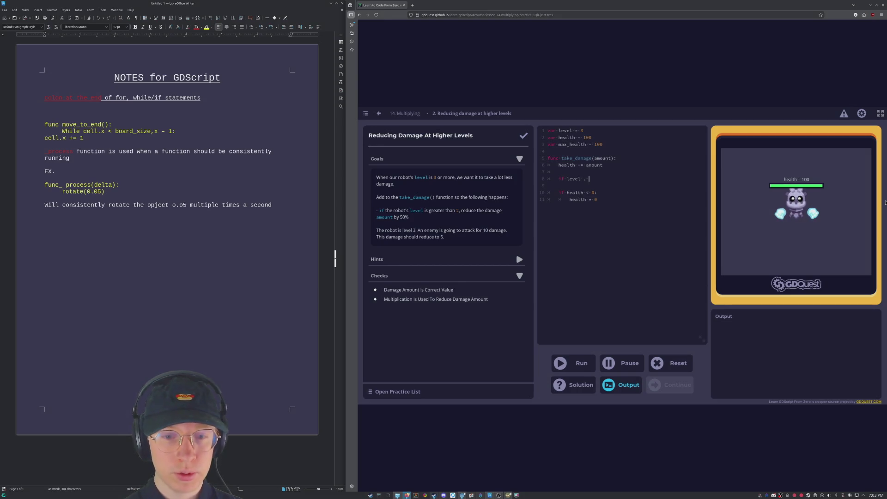
{"action": "type", "text": "2"}
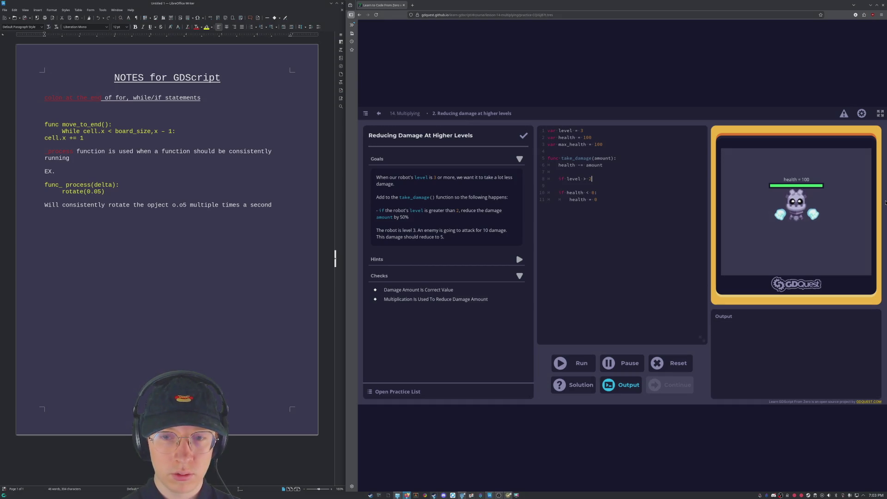
{"action": "type", "text": ":"}
{"action": "key", "text": "Return"}
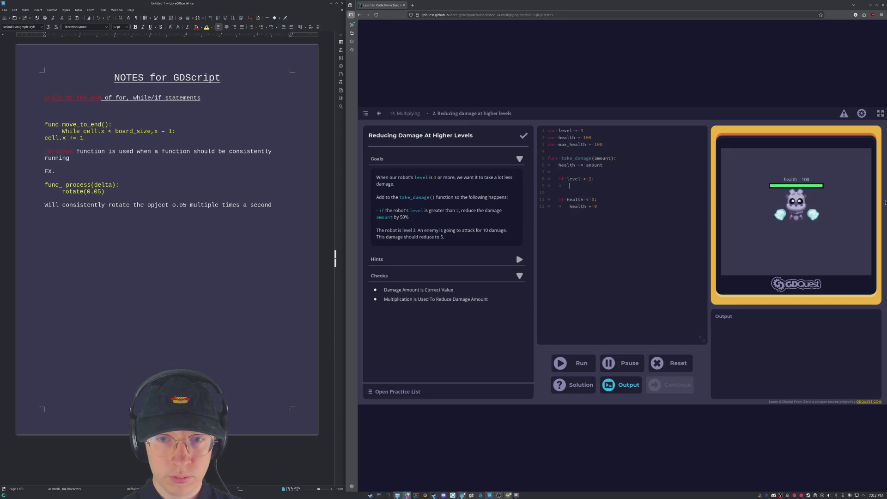
{"action": "type", "text": "health"}
{"action": "type", "text": "-= "}
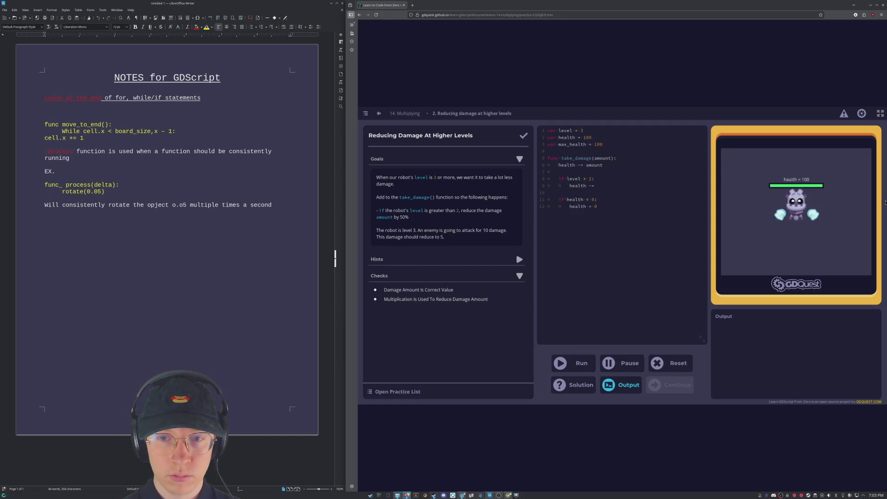
{"action": "type", "text": "amount * 5"}
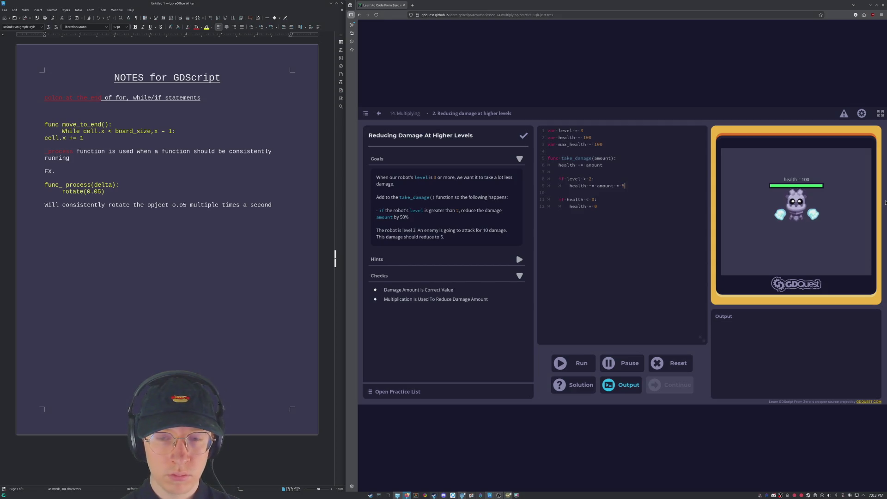
{"action": "key", "text": "BackSpace"}
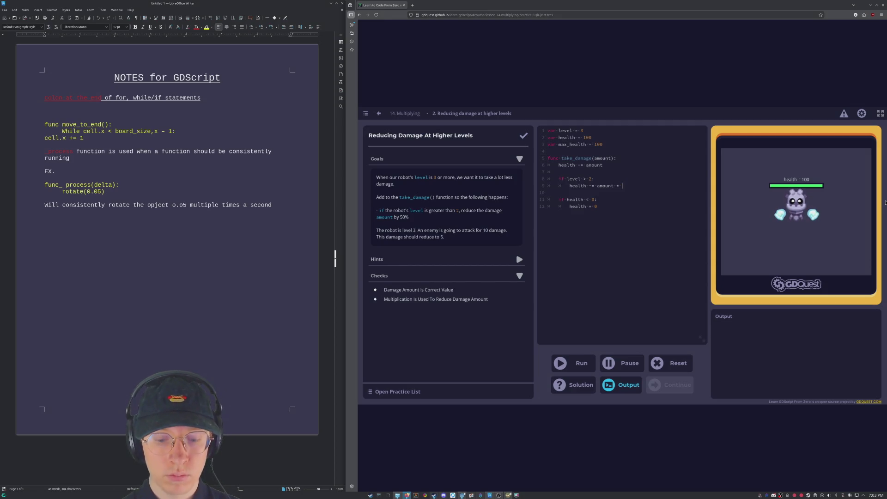
{"action": "type", "text": "0.5"}
{"action": "key", "text": "ctrl+Return"}
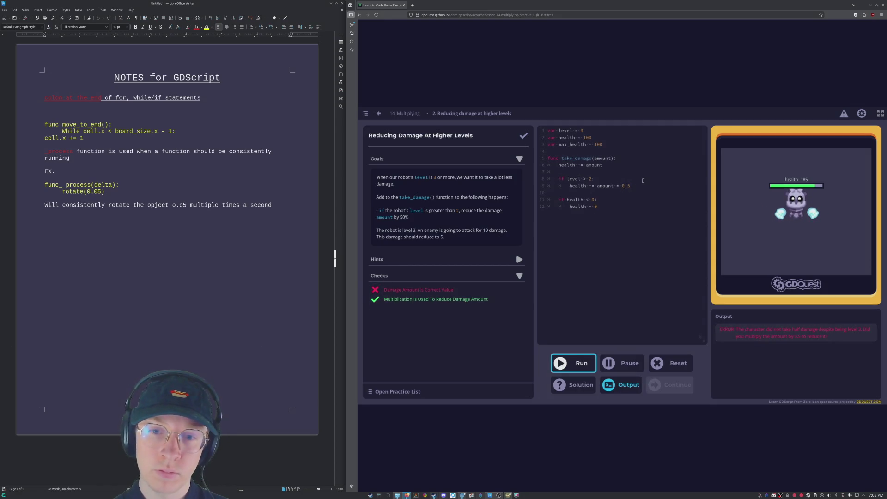
{"action": "left_click", "coordinate": [584, 178]}
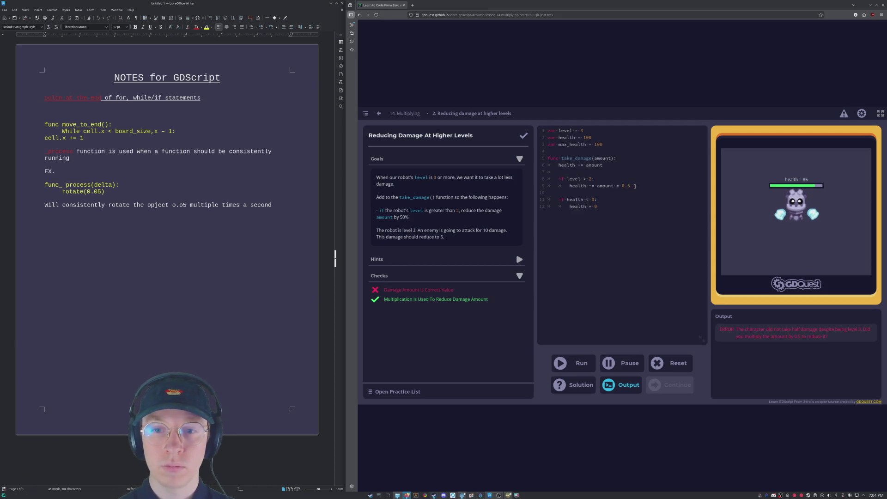
Retype the > in the level check and make line 9 reassign amount instead, then run.
{"action": "type", "text": ">"}
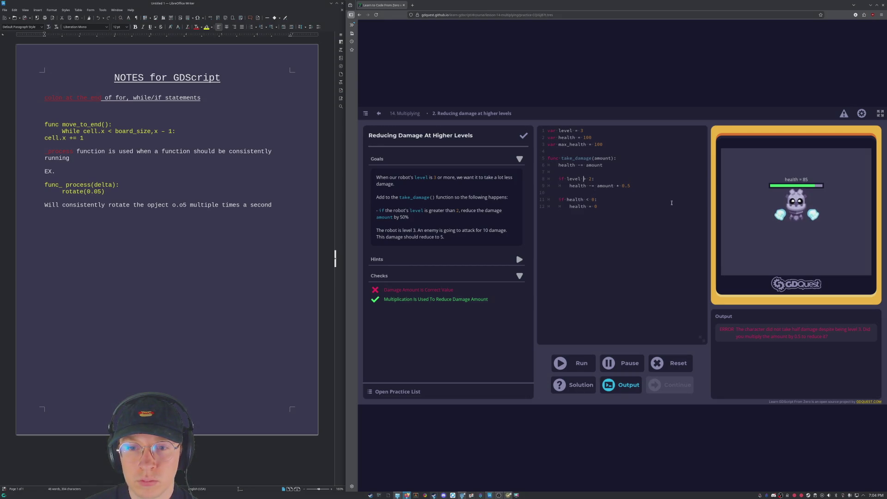
{"action": "double_click", "coordinate": [574, 185]}
{"action": "type", "text": "amount"}
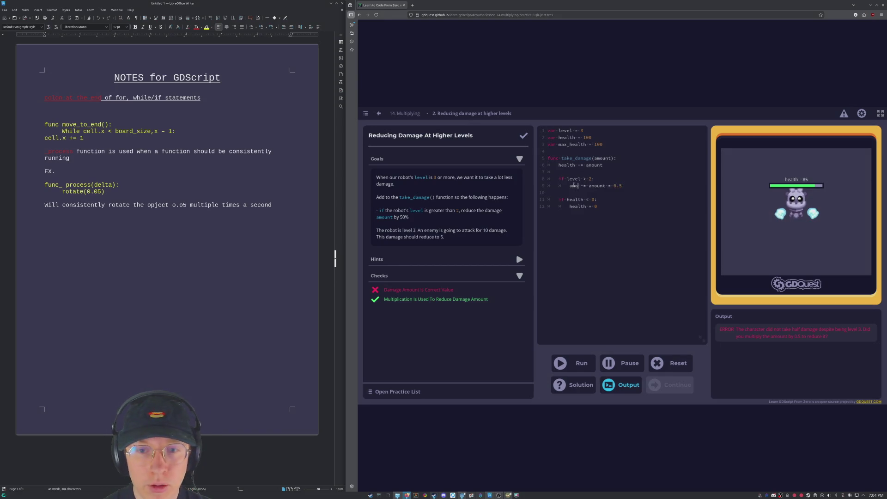
{"action": "key", "text": "BackSpace"}
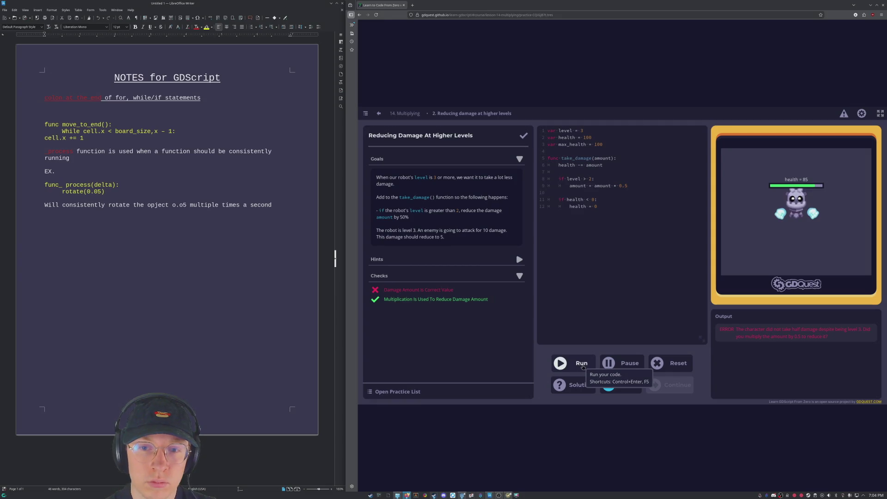
{"action": "left_click", "coordinate": [583, 367]}
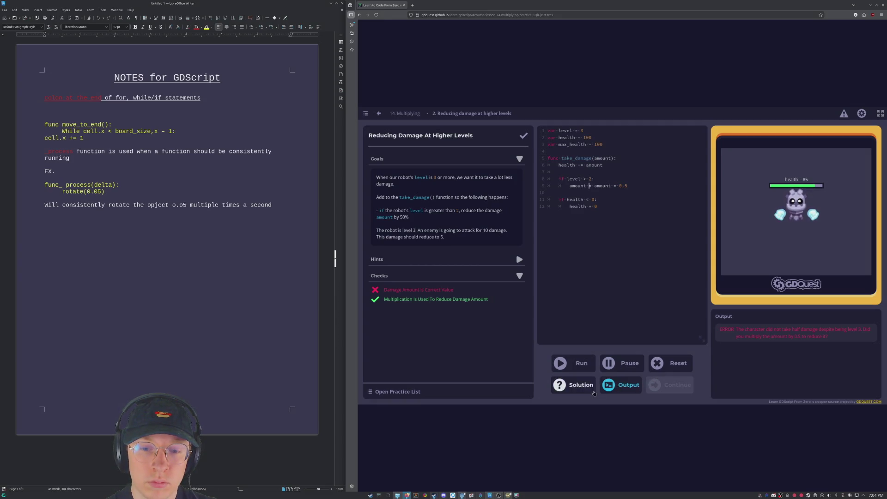
{"action": "left_click", "coordinate": [588, 368]}
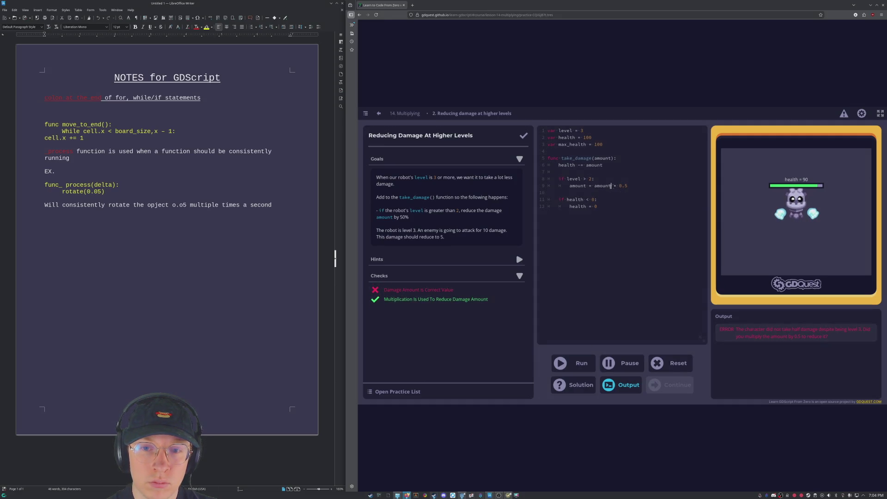
Try amount *= 0.5 on line 9, run it, then rewrite the line to begin with 'health -'.
{"action": "left_click", "coordinate": [589, 185]}
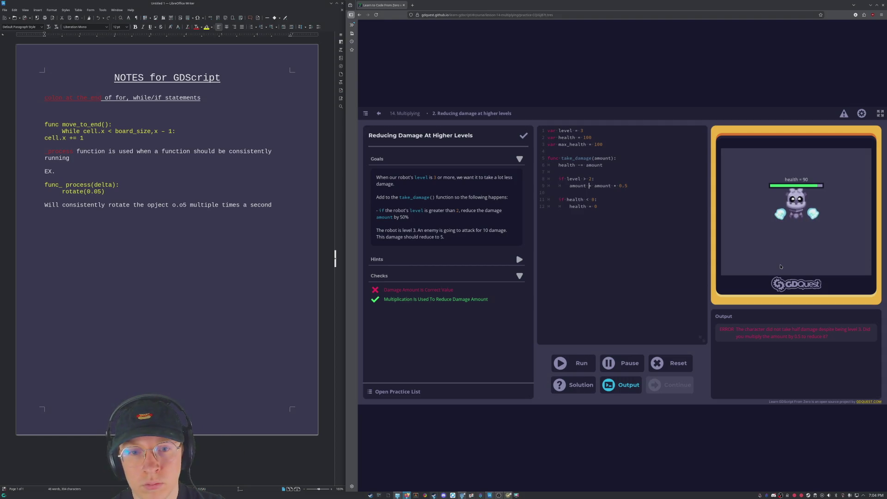
{"action": "type", "text": "*"}
{"action": "key", "text": "ctrl+Return"}
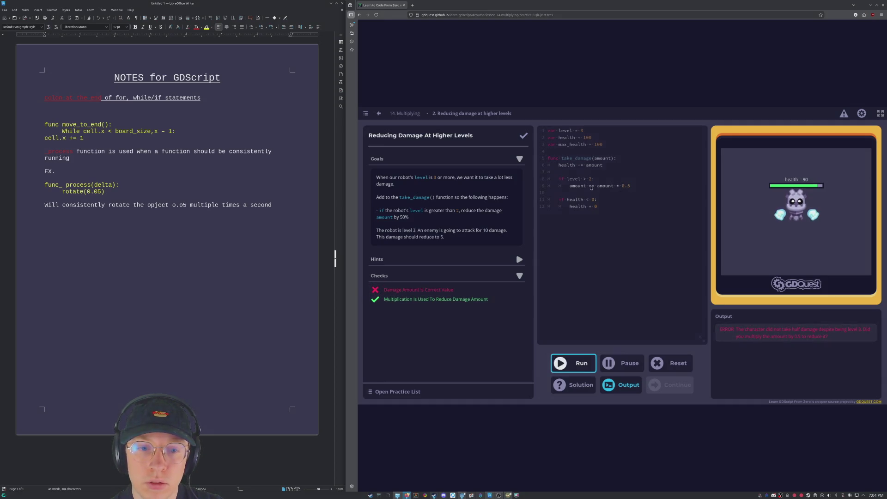
{"action": "key", "text": "BackSpace"}
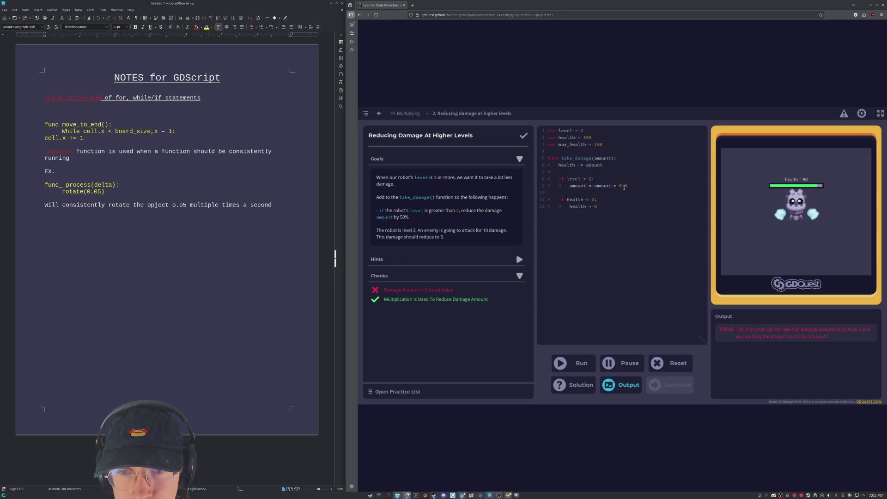
{"action": "key", "text": "BackSpace"}
{"action": "key", "text": "BackSpace"}
{"action": "key", "text": "BackSpace"}
{"action": "key", "text": "BackSpace"}
{"action": "type", "text": "health "}
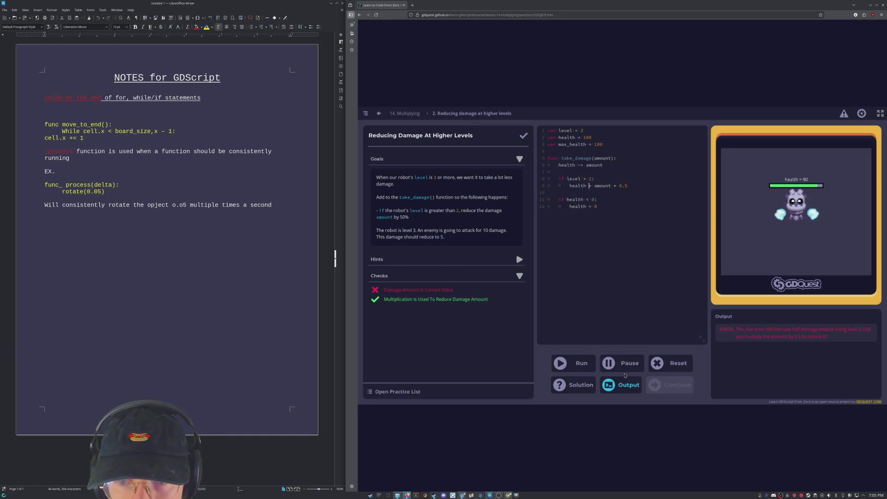
{"action": "type", "text": "-="}
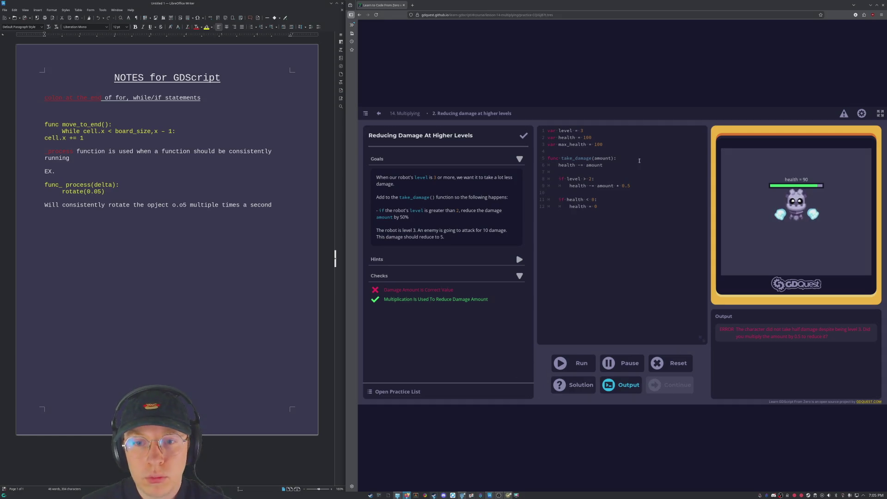
Delete the old level-check if block from take_damage.
{"action": "left_click", "coordinate": [623, 187]}
{"action": "key", "text": "BackSpace"}
{"action": "key", "text": "BackSpace"}
{"action": "key", "text": "BackSpace"}
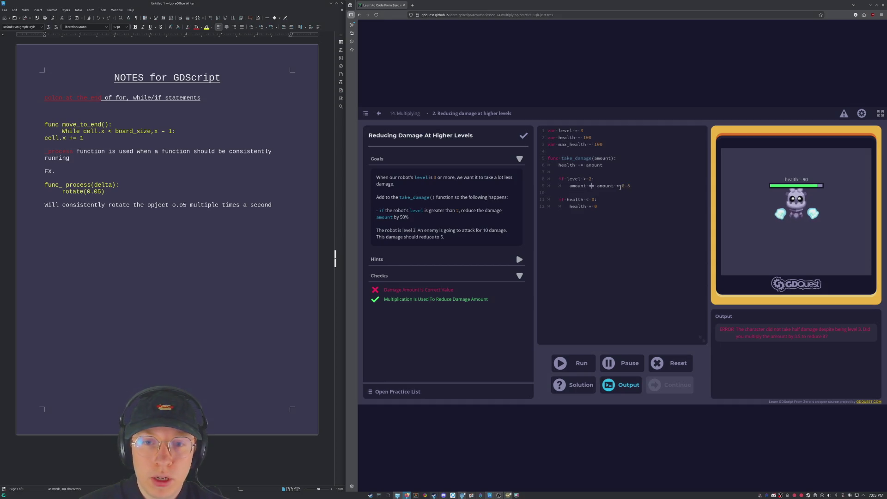
{"action": "key", "text": "BackSpace"}
{"action": "key", "text": "BackSpace"}
{"action": "key", "text": "BackSpace"}
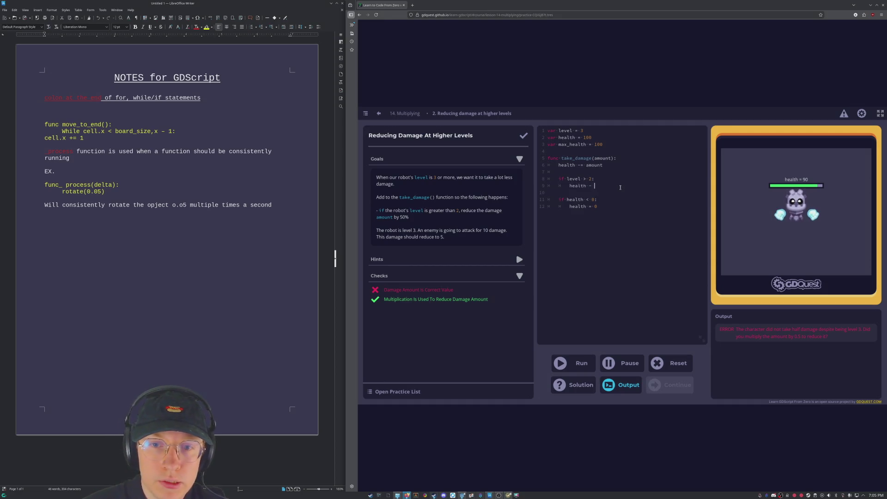
{"action": "key", "text": "BackSpace"}
{"action": "key", "text": "BackSpace"}
{"action": "key", "text": "BackSpace"}
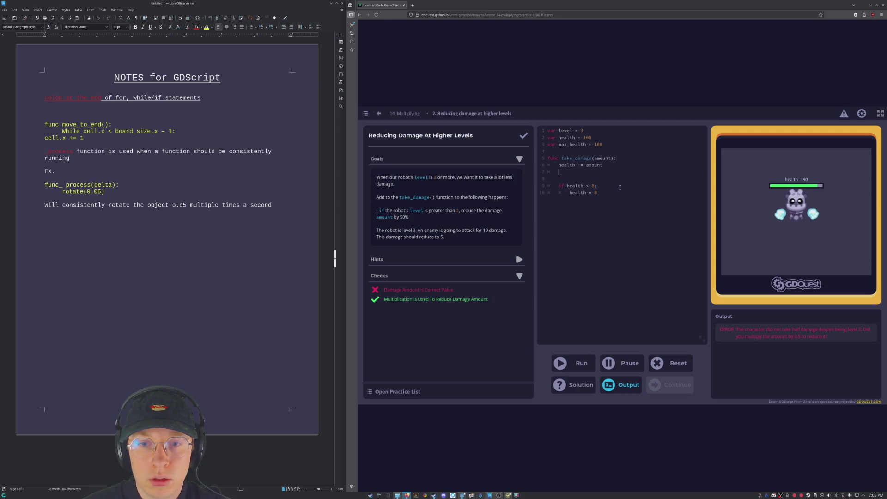
{"action": "key", "text": "BackSpace"}
{"action": "key", "text": "BackSpace"}
Add 'if level < 3' under the function header and move 'health -= amount' inside it.
{"action": "left_click", "coordinate": [614, 158]}
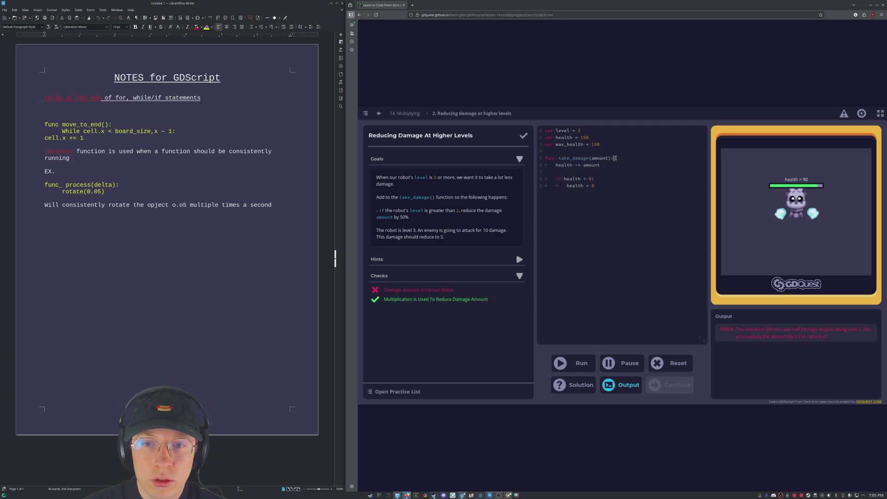
{"action": "key", "text": "Return"}
{"action": "key", "text": "Return"}
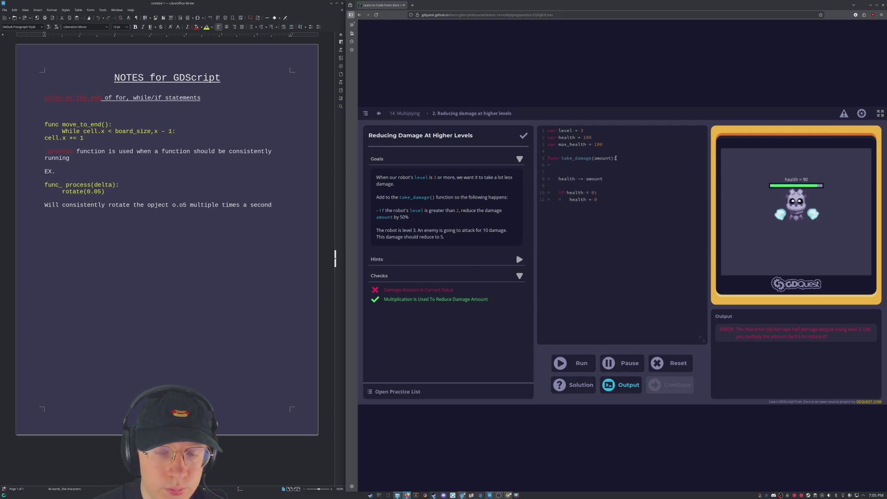
{"action": "type", "text": "if level "}
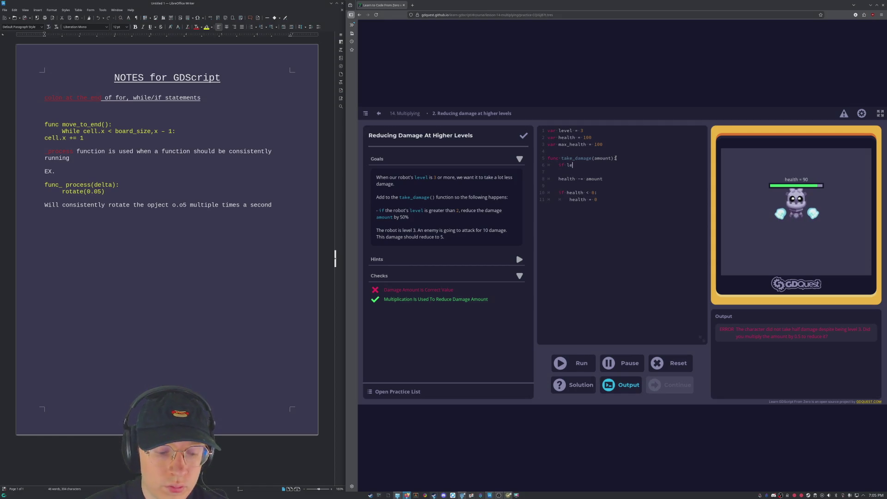
{"action": "type", "text": "< "}
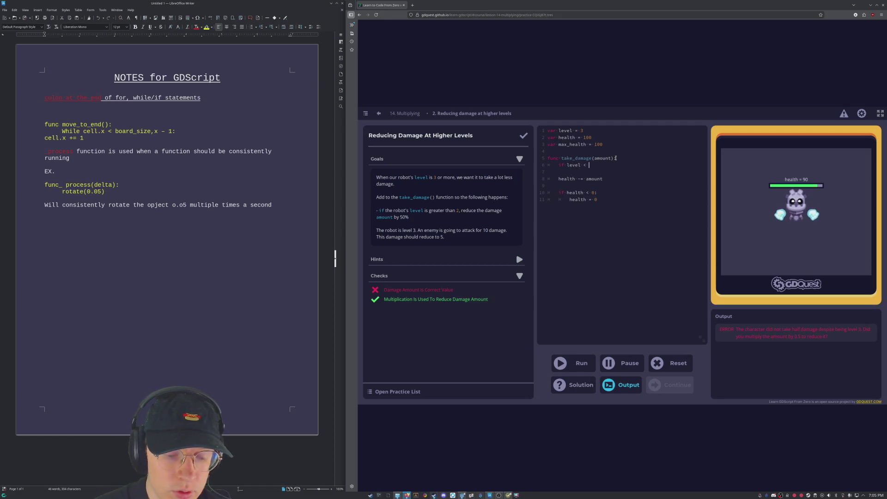
{"action": "type", "text": "3:"}
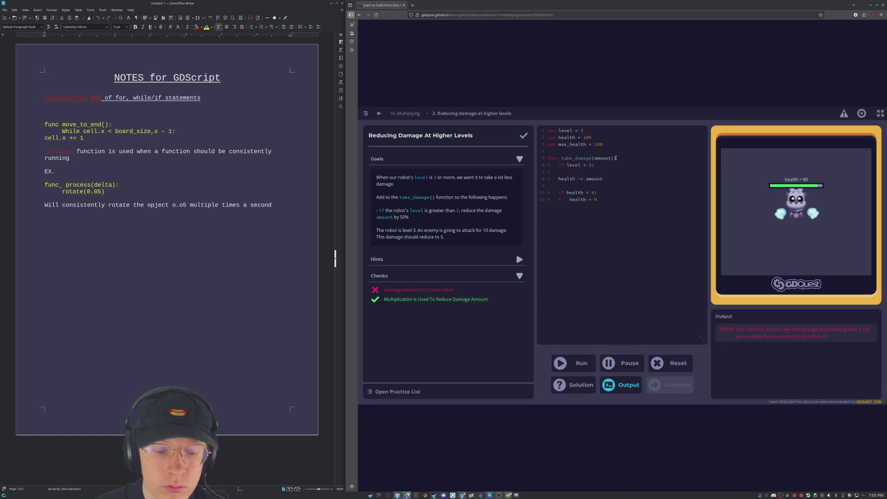
{"action": "key", "text": "Tab"}
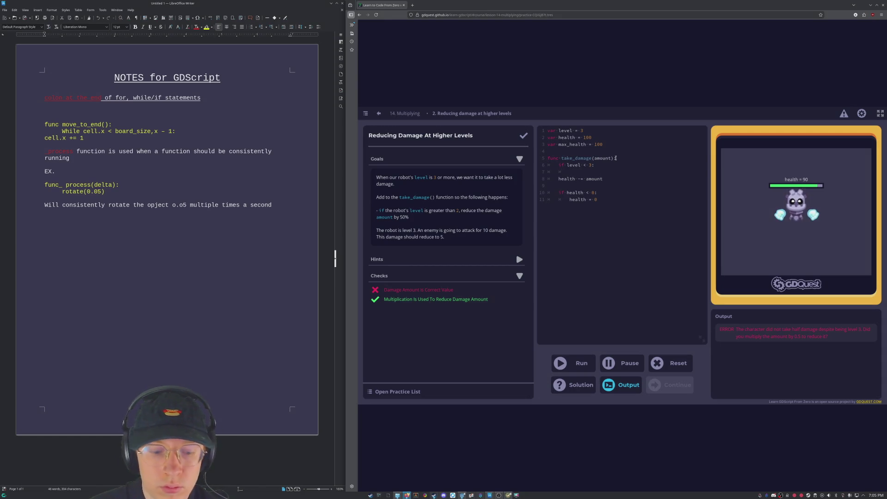
{"action": "type", "text": "health *"}
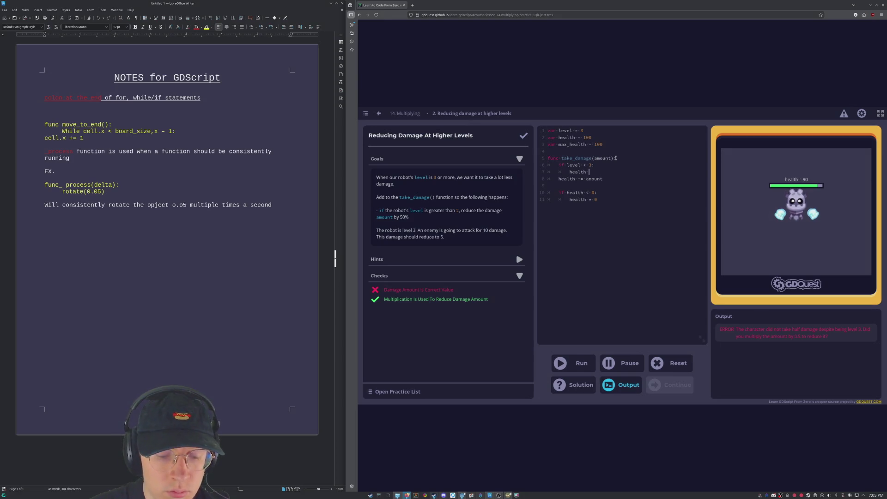
{"action": "key", "text": "BackSpace"}
{"action": "key", "text": "BackSpace"}
{"action": "key", "text": "BackSpace"}
{"action": "key", "text": "BackSpace"}
{"action": "key", "text": "BackSpace"}
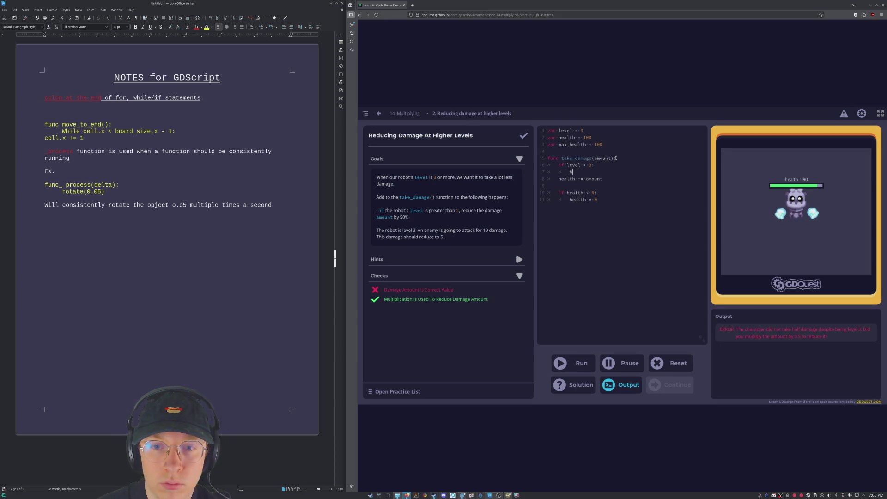
{"action": "key", "text": "Down"}
{"action": "key", "text": "Left"}
{"action": "key", "text": "Left"}
{"action": "key", "text": "Left"}
{"action": "key", "text": "shift+Right"}
{"action": "key", "text": "shift+Right"}
{"action": "key", "text": "shift+Right"}
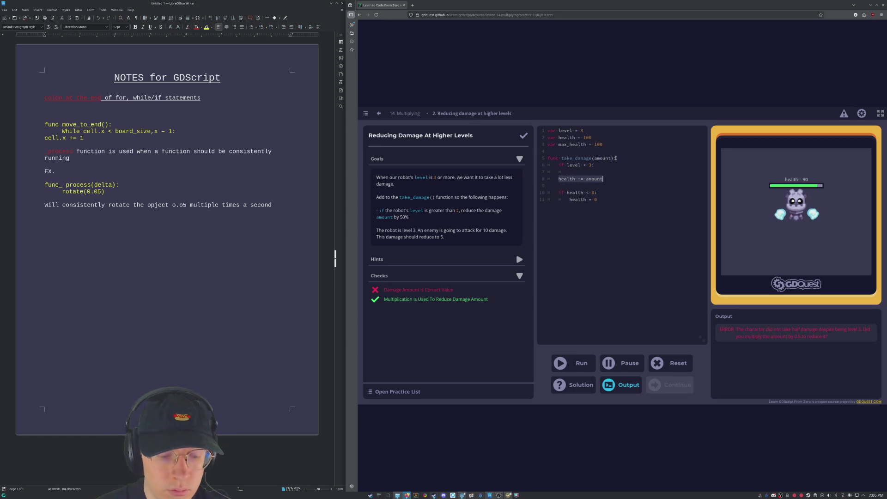
{"action": "key", "text": "ctrl+x"}
{"action": "key", "text": "Up"}
{"action": "key", "text": "ctrl+v"}
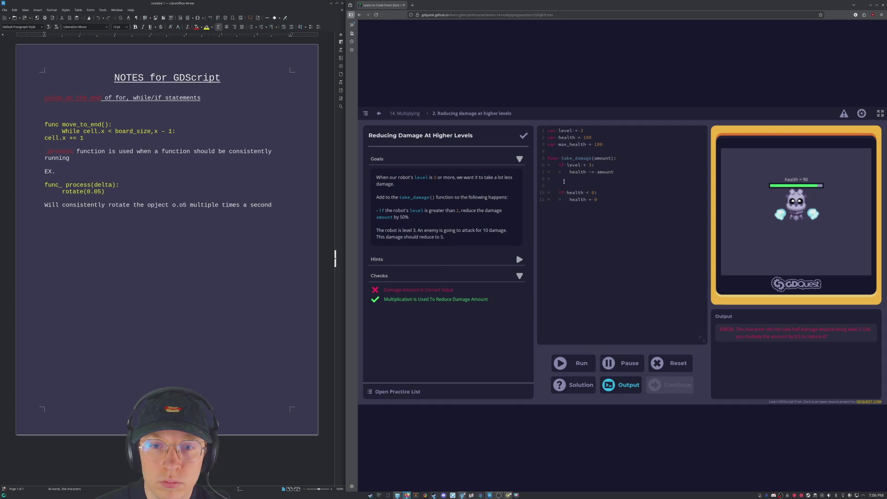
Add an else: branch whose body reads 'health -amount * .50'.
{"action": "key", "text": "Return"}
{"action": "key", "text": "Return"}
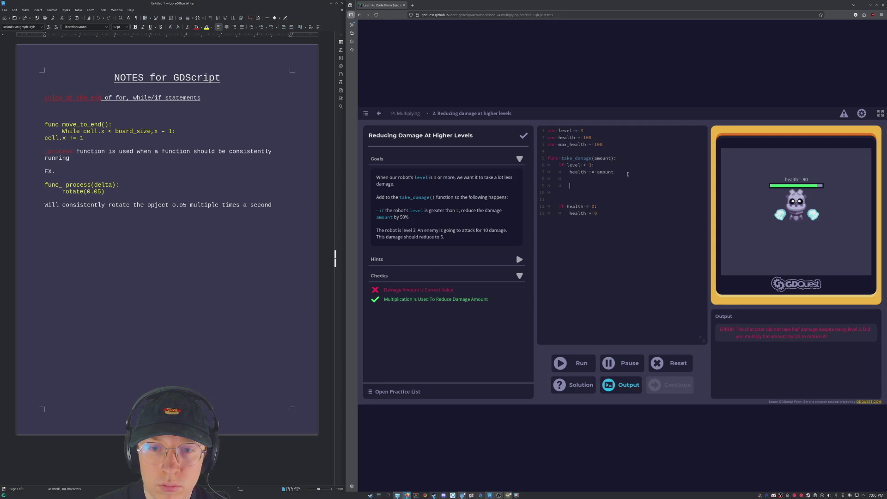
{"action": "type", "text": "else"}
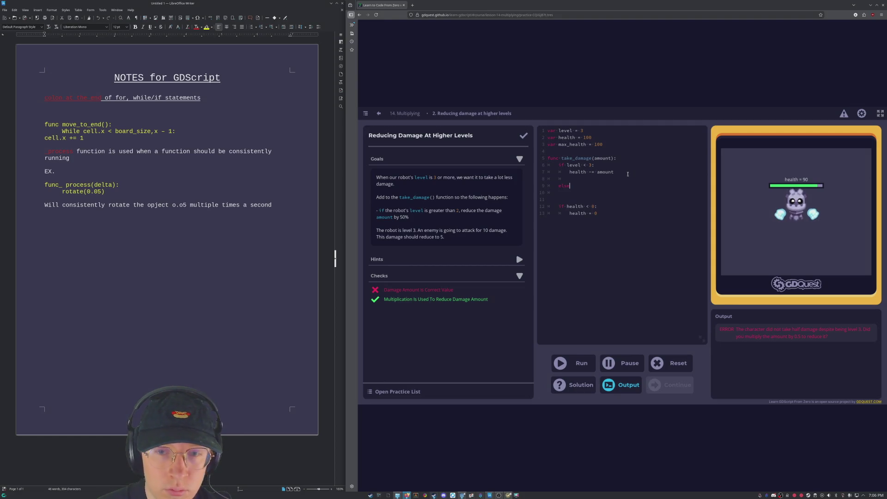
{"action": "type", "text": ":"}
{"action": "key", "text": "Return"}
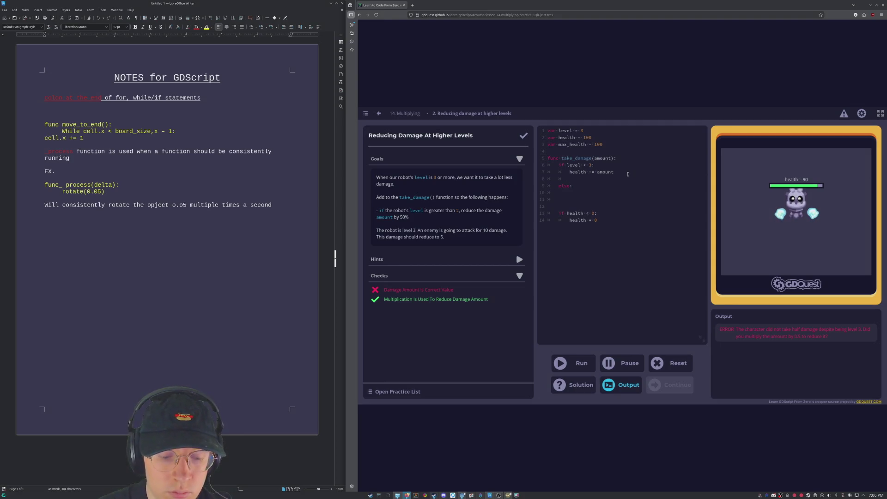
{"action": "type", "text": "heal"}
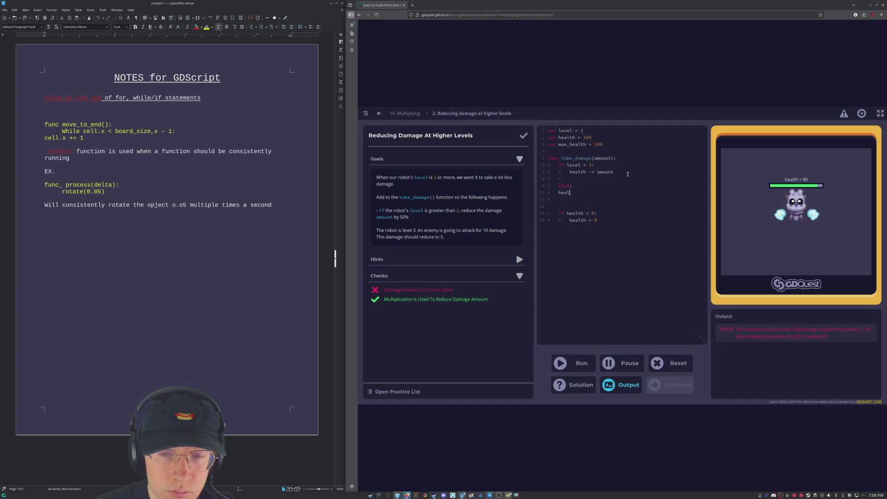
{"action": "type", "text": "th"}
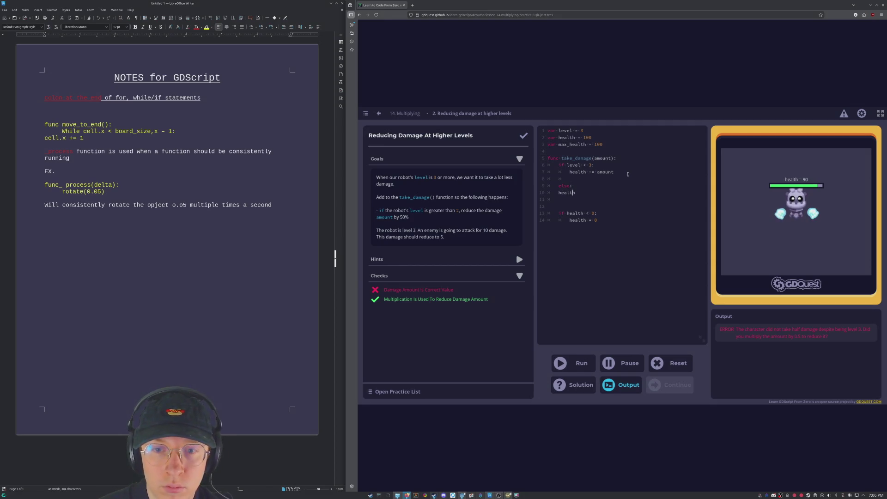
{"action": "key", "text": "Tab"}
{"action": "key", "text": "Right"}
{"action": "key", "text": "Right"}
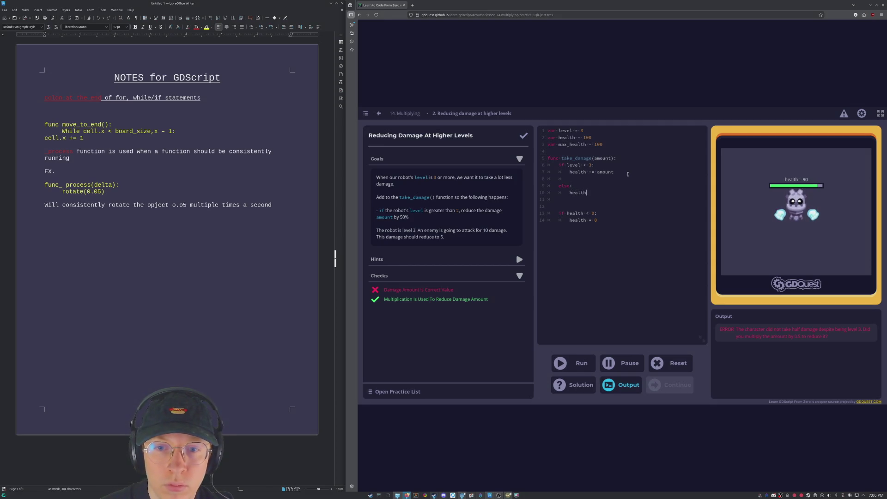
{"action": "type", "text": " -"}
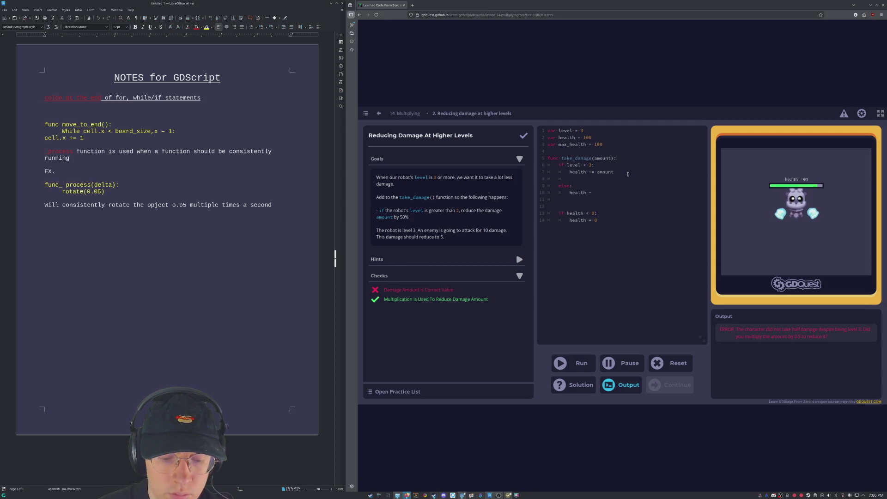
{"action": "type", "text": "= amount"}
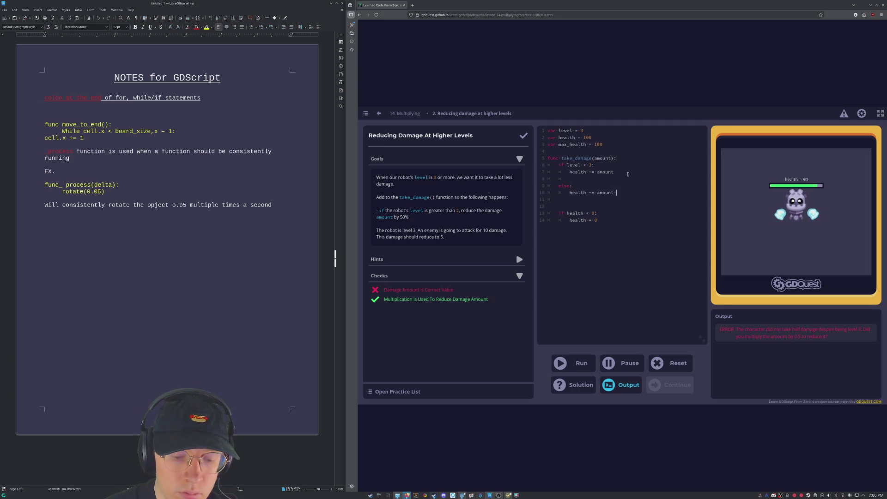
{"action": "type", "text": " * .5"}
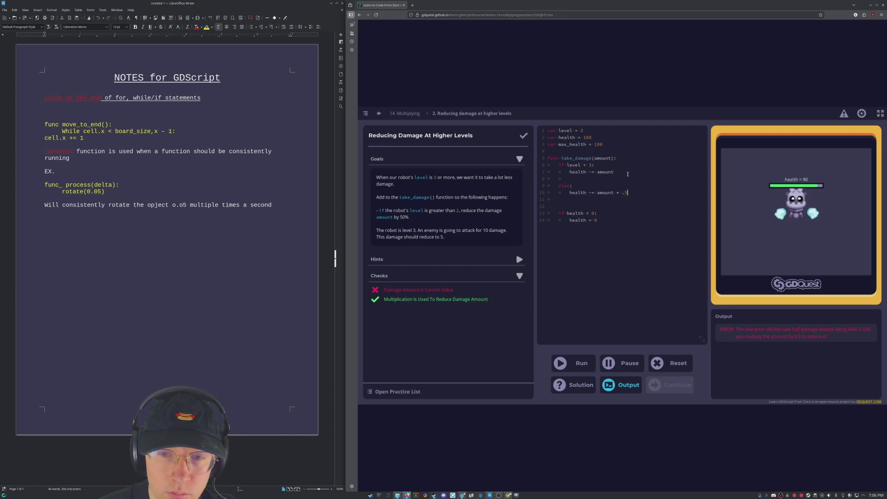
{"action": "type", "text": "0"}
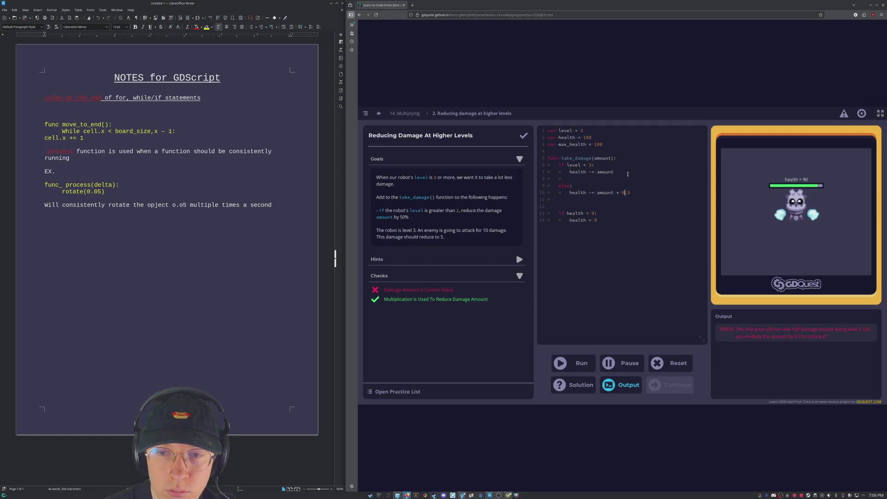
Run the damage code so both checks pass, stay on the practice, and view the suggested solution.
{"action": "left_click", "coordinate": [580, 363]}
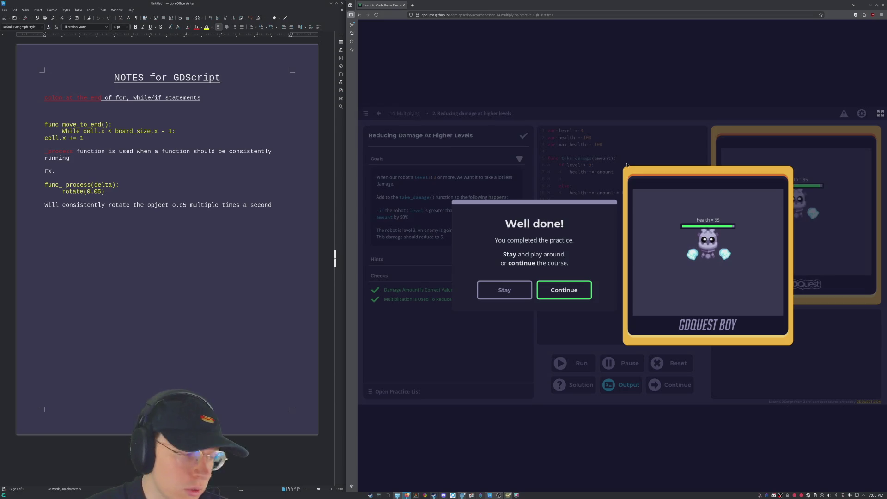
{"action": "left_click", "coordinate": [514, 294]}
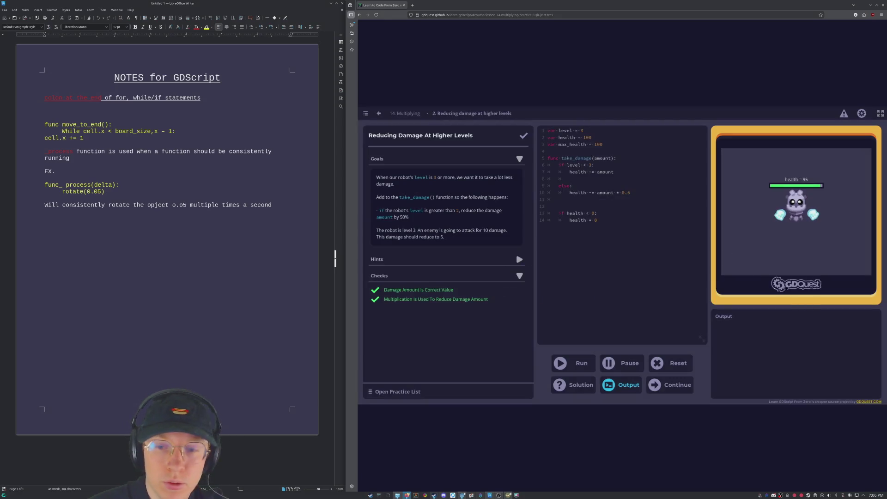
{"action": "left_click", "coordinate": [581, 388]}
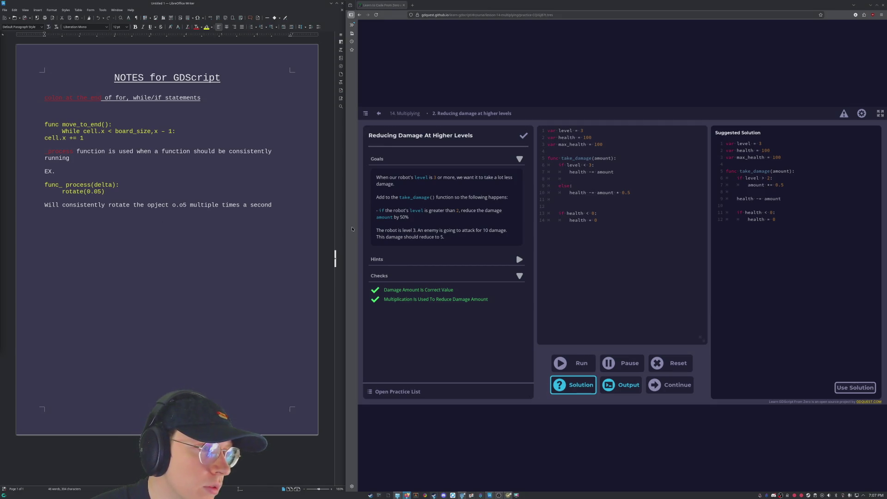
{"action": "left_click", "coordinate": [165, 212]}
{"action": "left_click", "coordinate": [196, 135]}
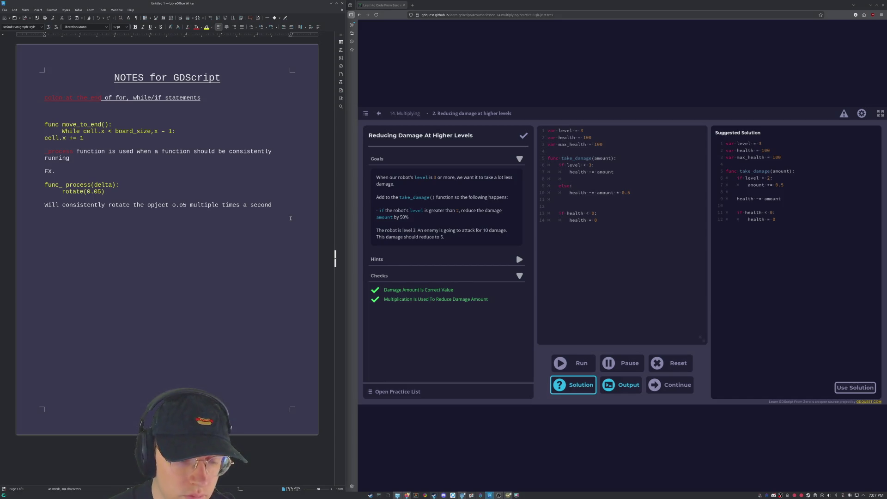
Add the note "Don't forget *= is a thing" to the GDScript notes document.
{"action": "type", "text": "Don't fopr"}
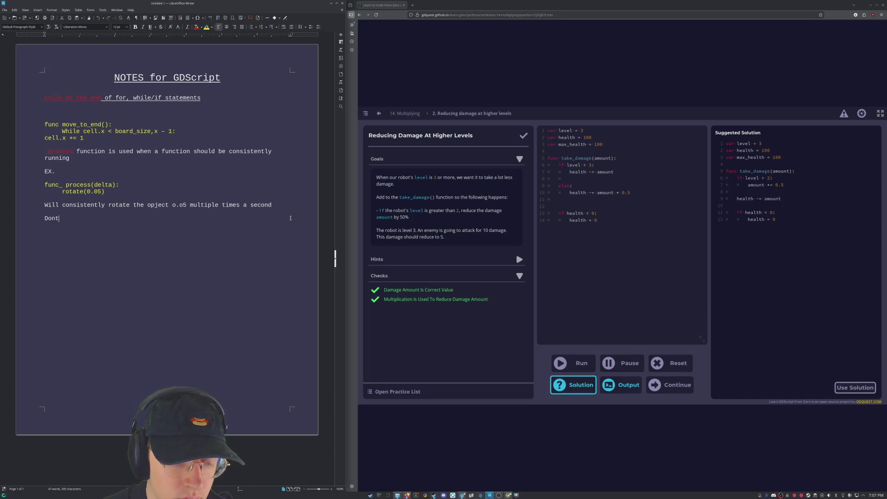
{"action": "key", "text": "BackSpace"}
{"action": "type", "text": "rget *= is a thing"}
{"action": "left_click", "coordinate": [632, 229]}
{"action": "left_click", "coordinate": [631, 192]}
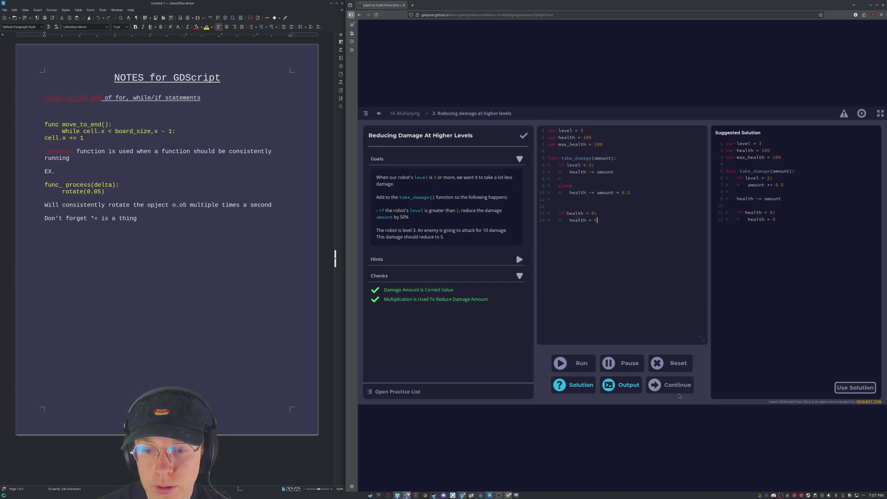
Complete the multiplying lesson and open the Increasing Scale Using Vectors practice in 2D Vectors.
{"action": "left_click", "coordinate": [676, 385]}
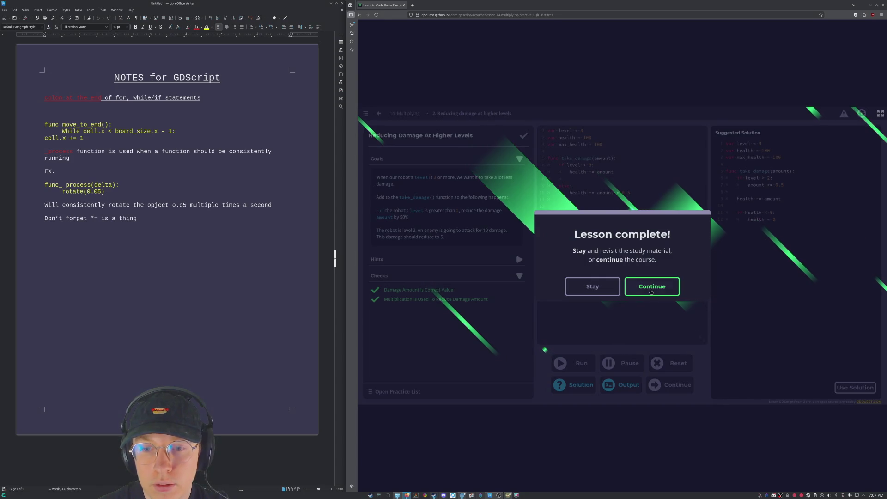
{"action": "left_click", "coordinate": [652, 285]}
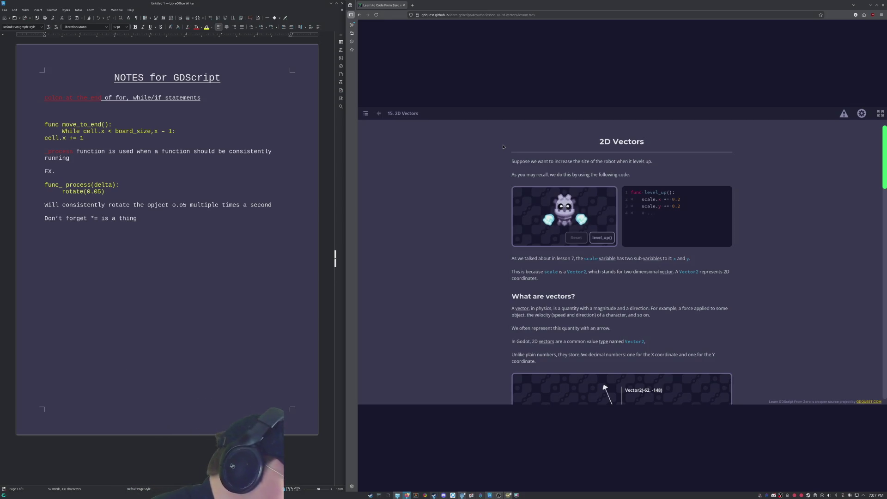
{"action": "scroll", "coordinate": [646, 324], "scroll_direction": "down", "scroll_amount": 2}
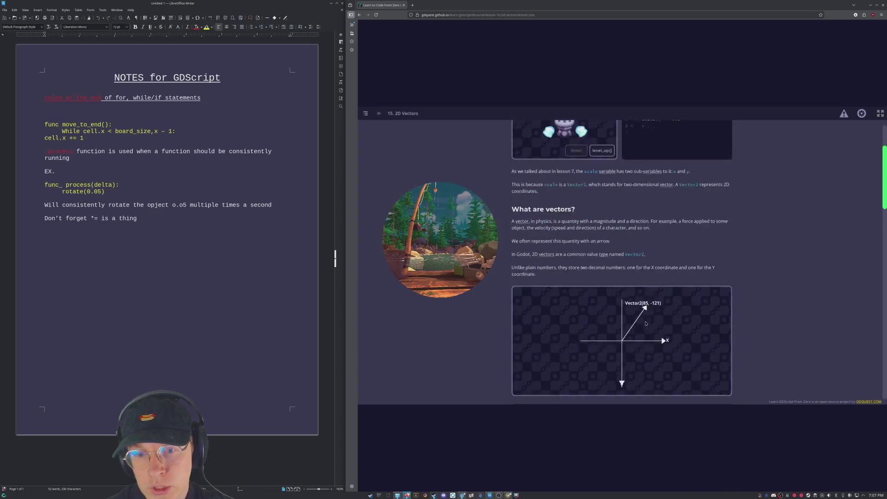
{"action": "scroll", "coordinate": [646, 324], "scroll_direction": "down", "scroll_amount": 12}
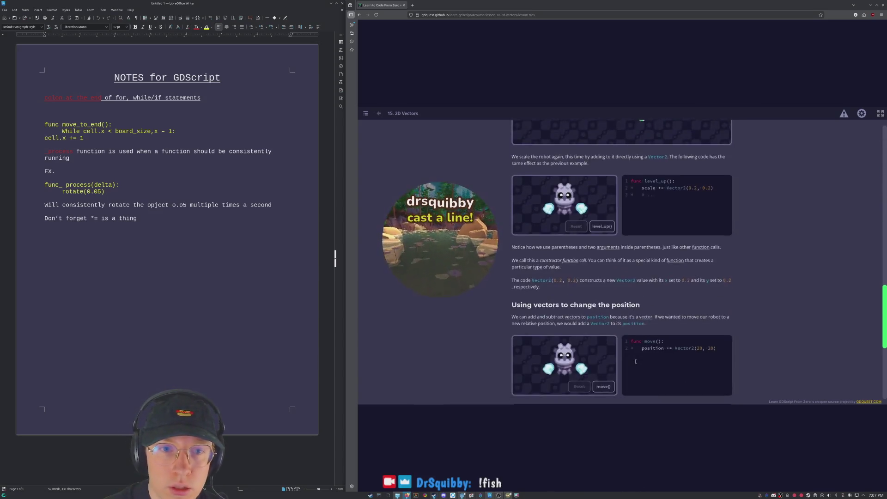
{"action": "scroll", "coordinate": [635, 362], "scroll_direction": "down", "scroll_amount": 5}
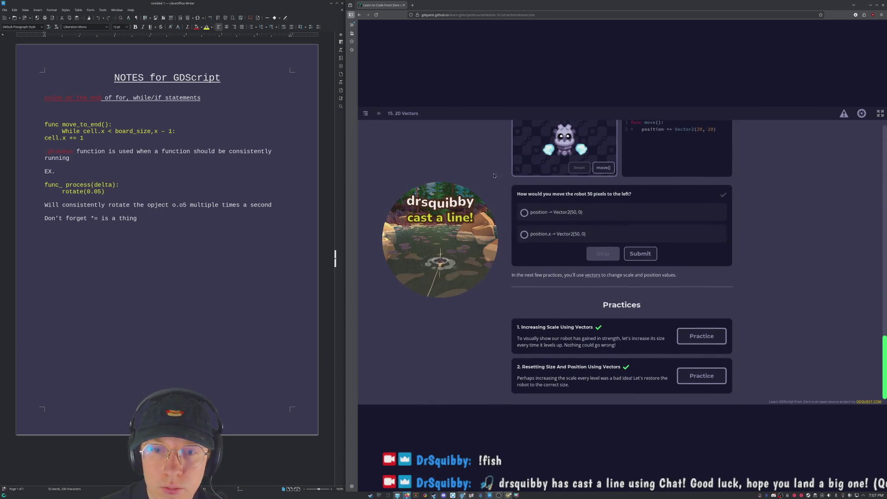
{"action": "left_click", "coordinate": [701, 336]}
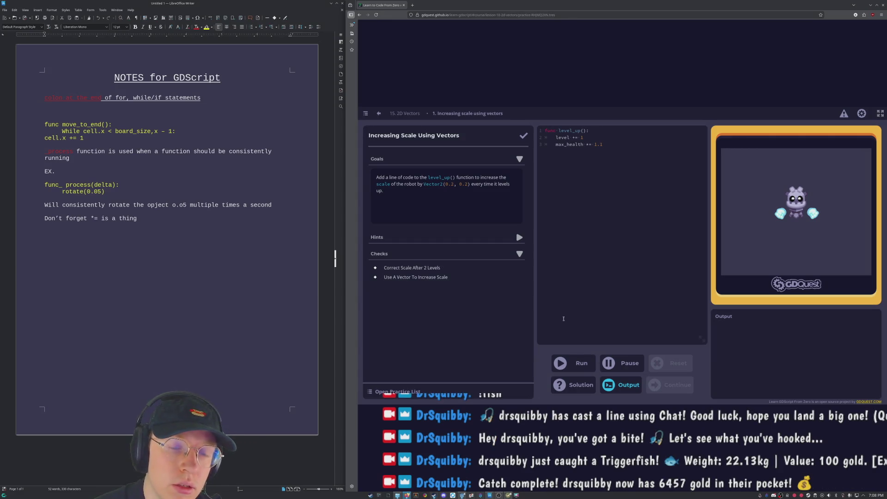
Append 'scale += Vector2(0.2,0.2)' to level_up() and run the checks.
{"action": "left_click", "coordinate": [600, 133]}
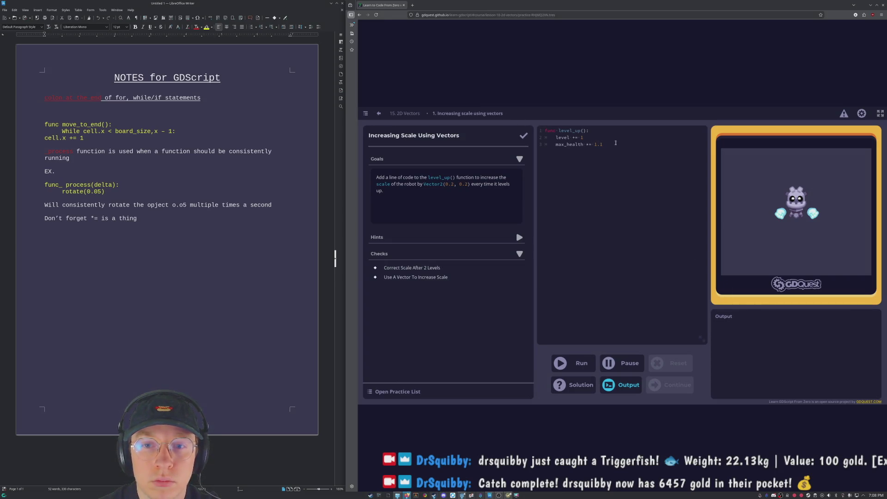
{"action": "key", "text": "Return"}
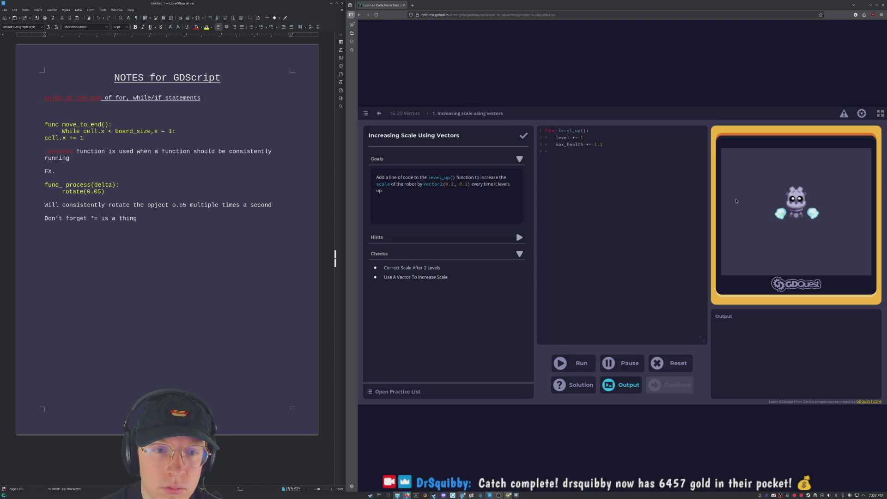
{"action": "type", "text": "scale"}
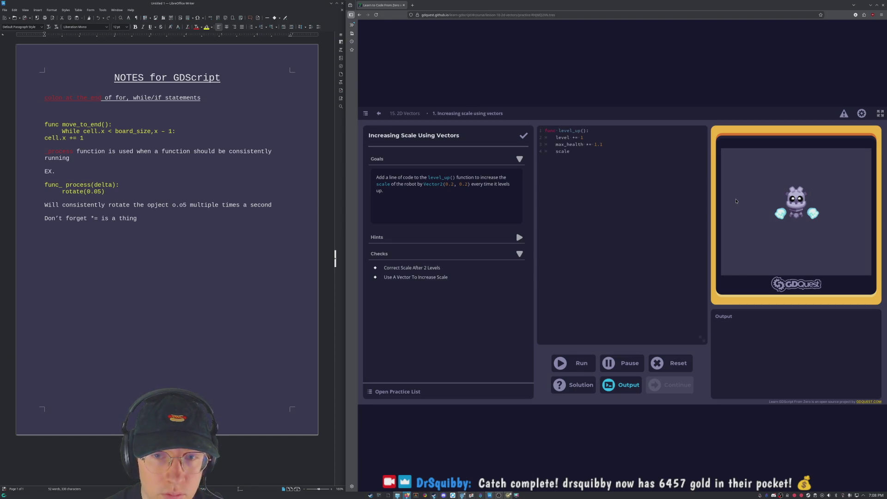
{"action": "type", "text": " += "}
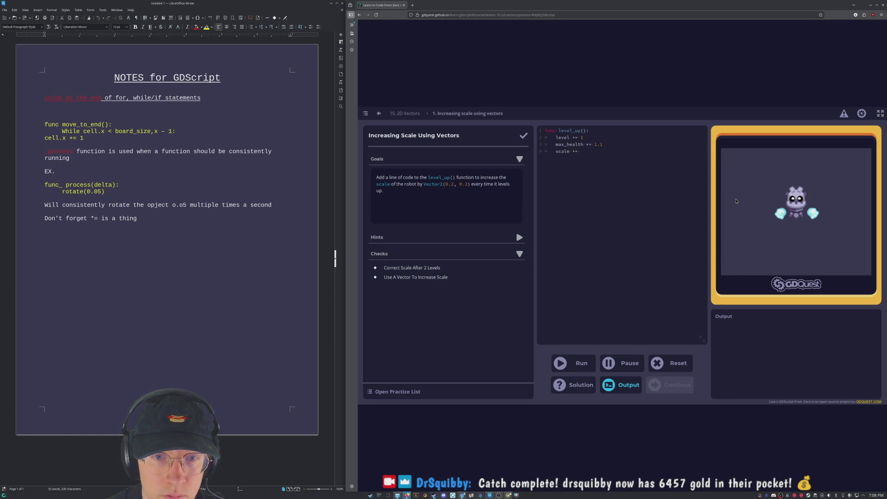
{"action": "type", "text": "Vector2"}
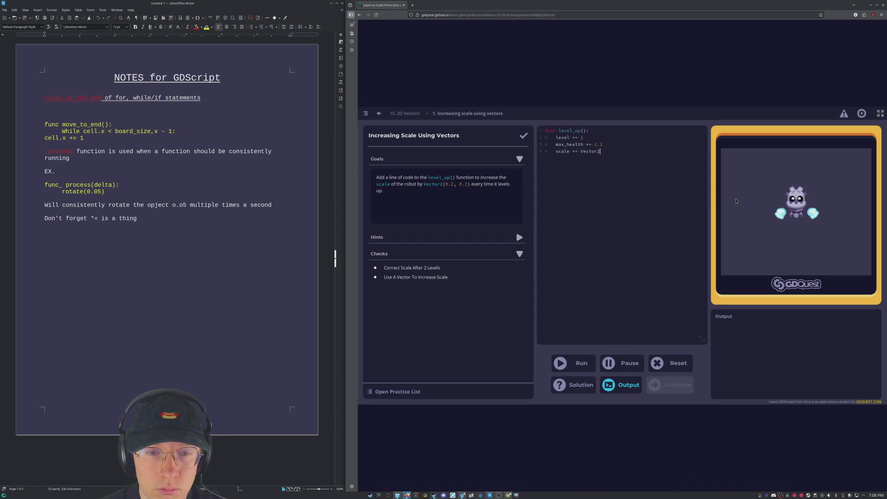
{"action": "type", "text": "("}
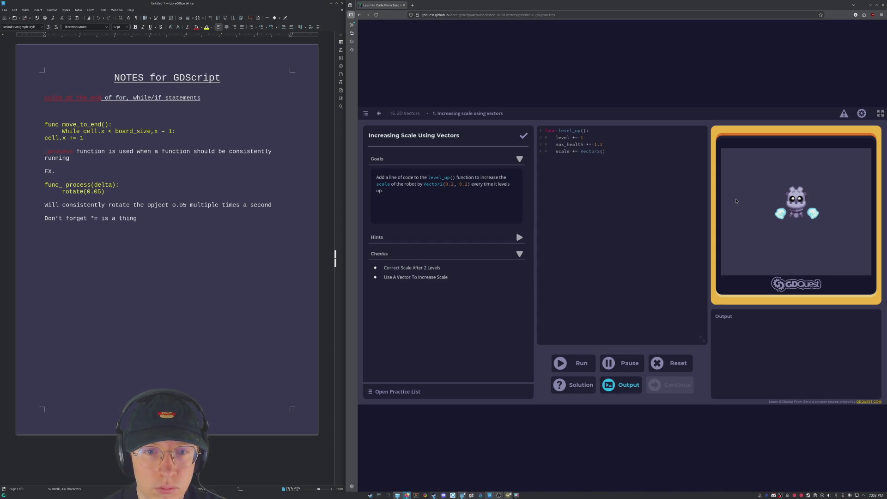
{"action": "type", "text": "0.2"}
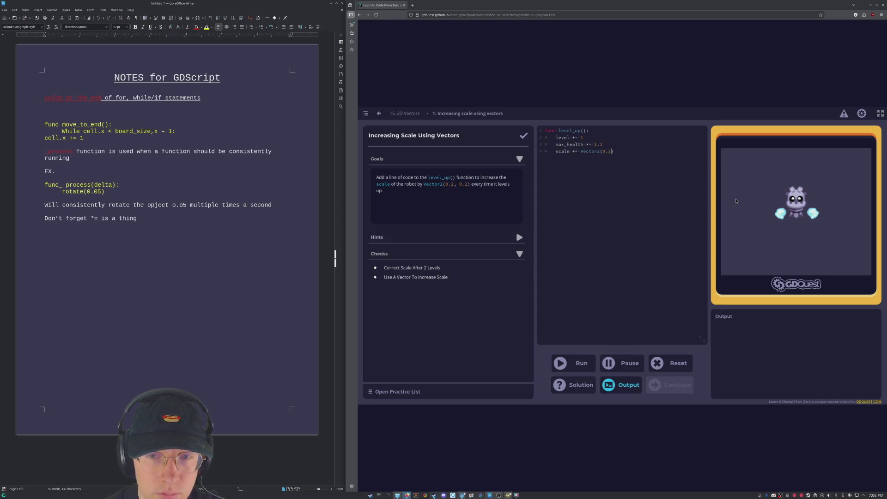
{"action": "type", "text": ",0.2"}
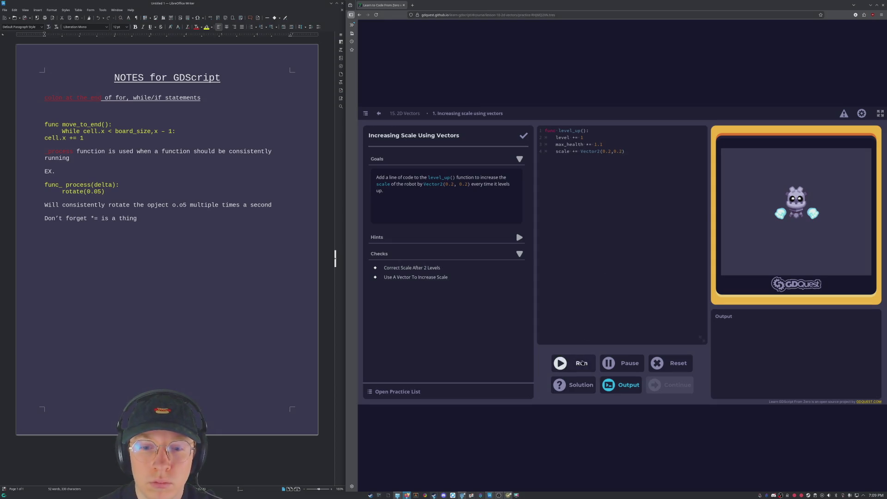
{"action": "left_click", "coordinate": [582, 362]}
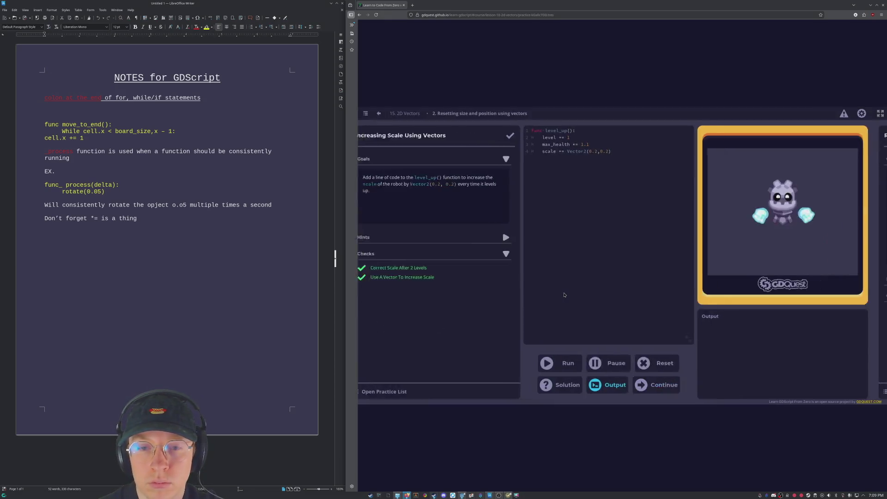
Write reset_robot() setting scale = (1.0, 1.0) and position = (0, 0), then run it.
{"action": "left_click", "coordinate": [563, 292]}
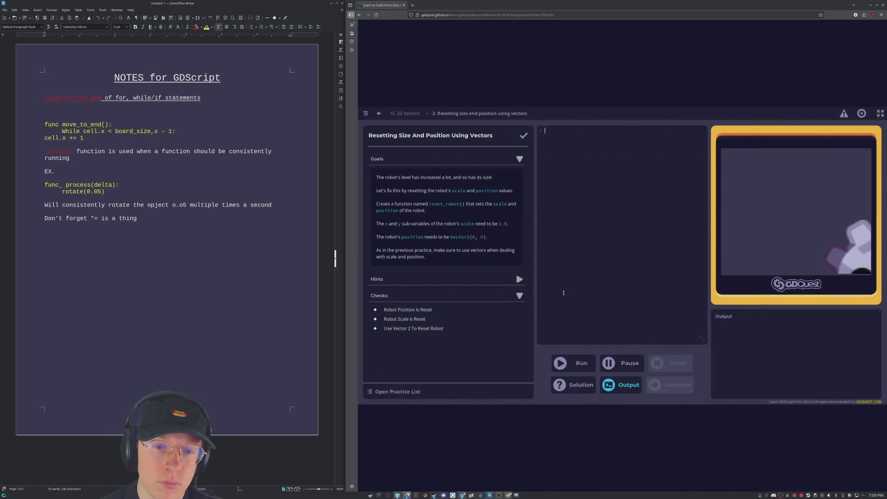
{"action": "left_click_drag", "start_coordinate": [450, 238], "coordinate": [489, 243]}
{"action": "left_click", "coordinate": [584, 142]}
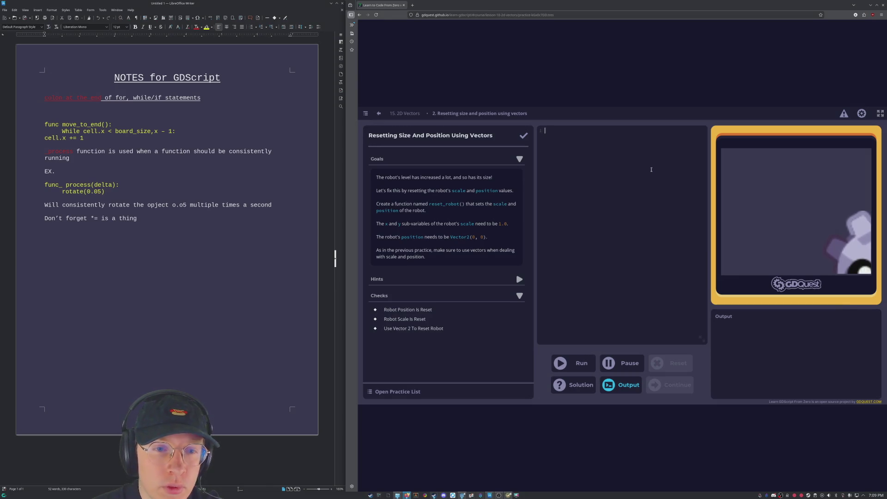
{"action": "type", "text": "func"}
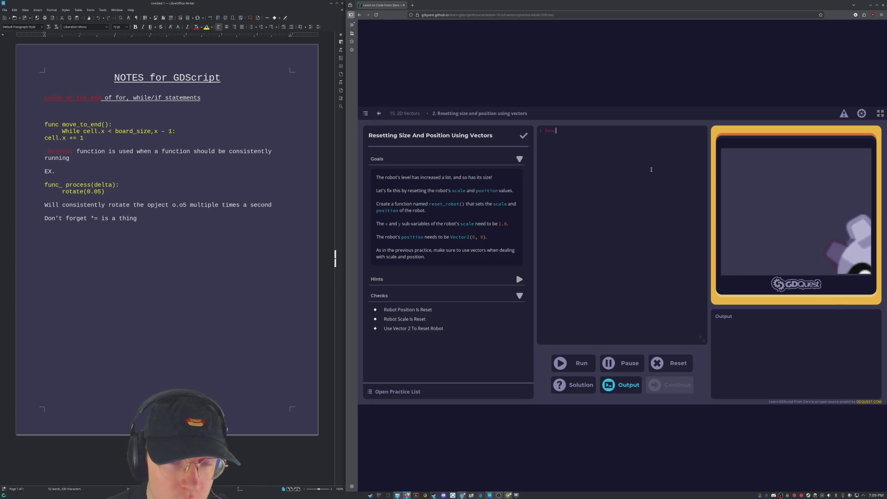
{"action": "type", "text": " reset_orobot"}
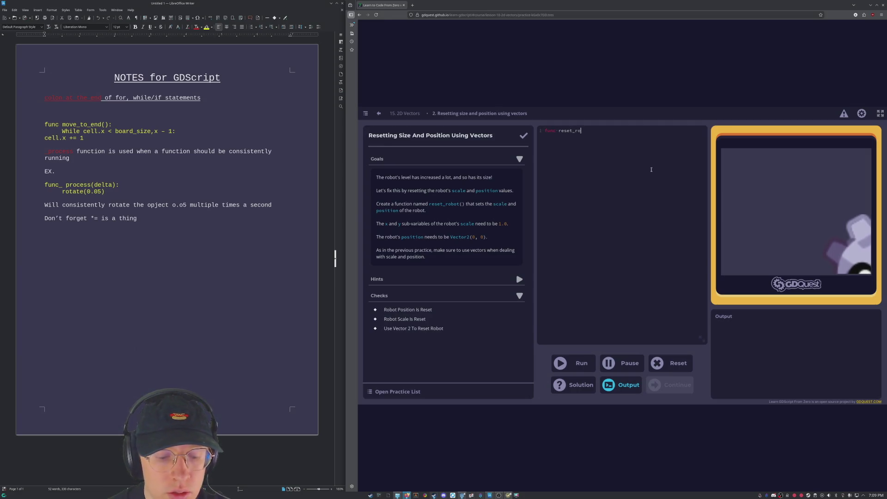
{"action": "type", "text": "()"}
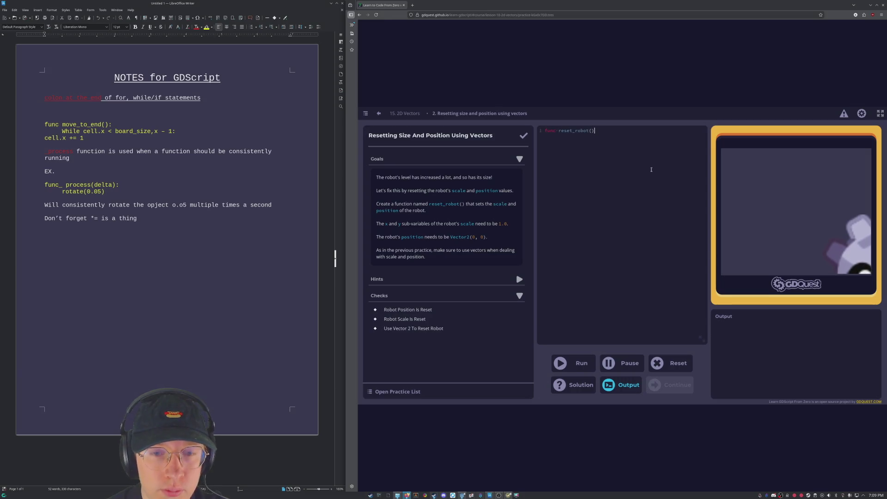
{"action": "type", "text": ":"}
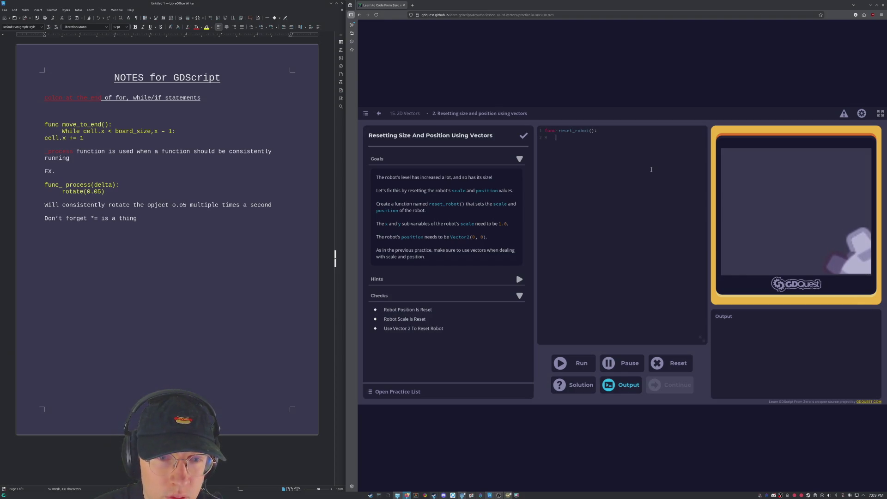
{"action": "type", "text": "scale "}
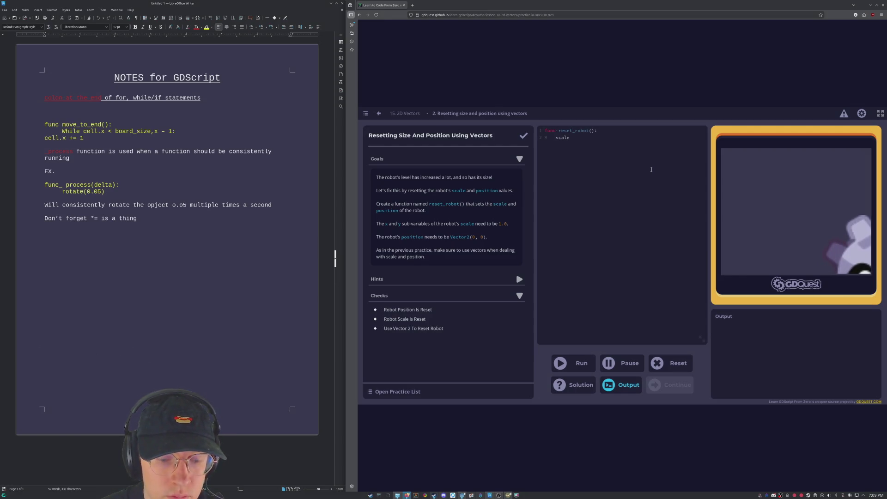
{"action": "type", "text": "= "}
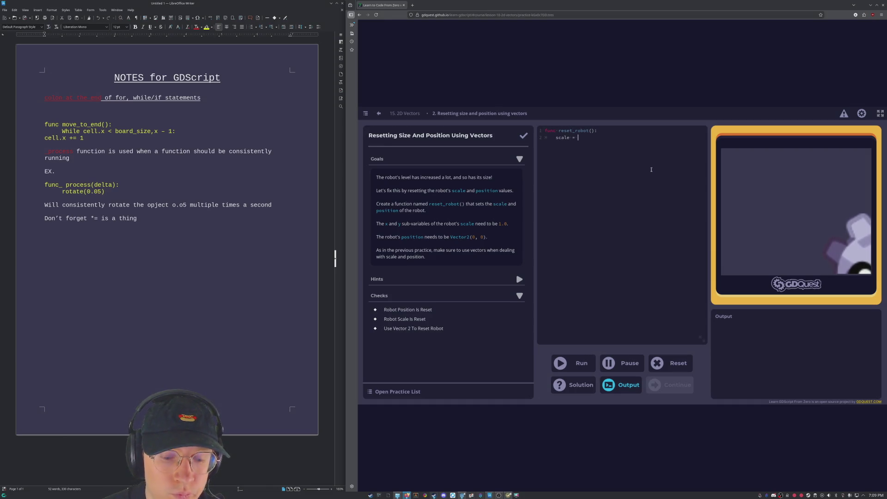
{"action": "type", "text": "(1"}
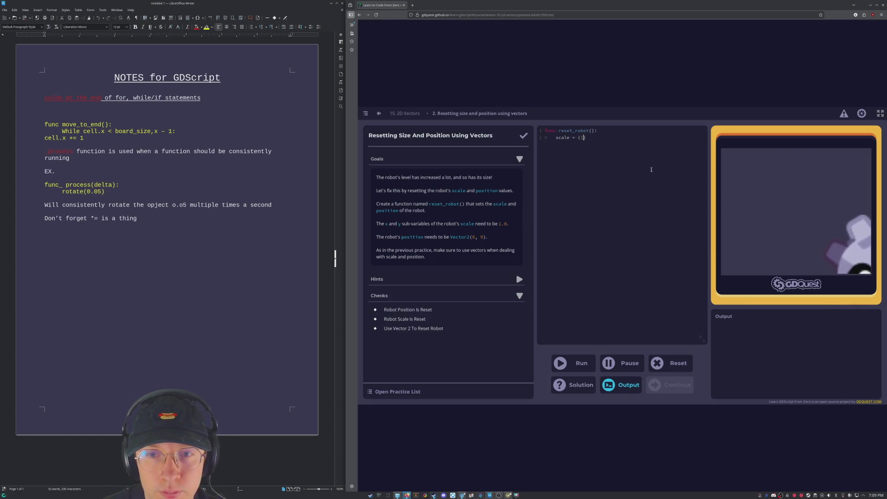
{"action": "type", "text": ".0"}
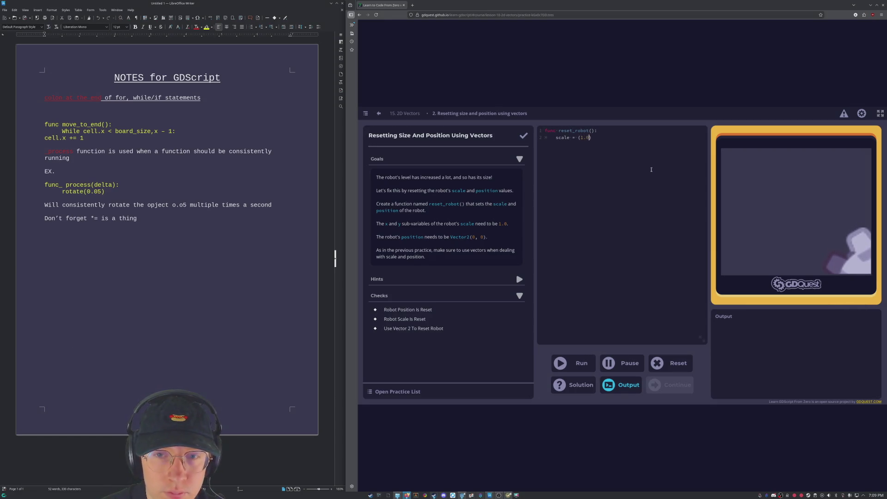
{"action": "type", "text": ", "}
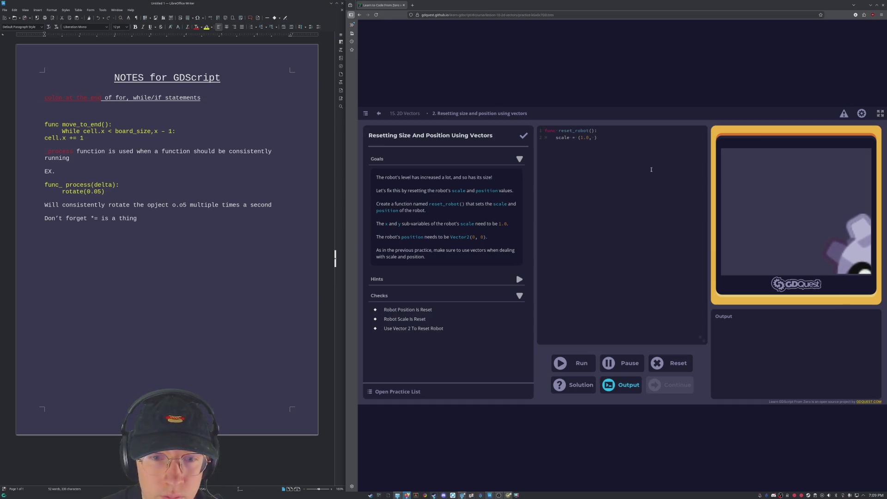
{"action": "type", "text": "1.0"}
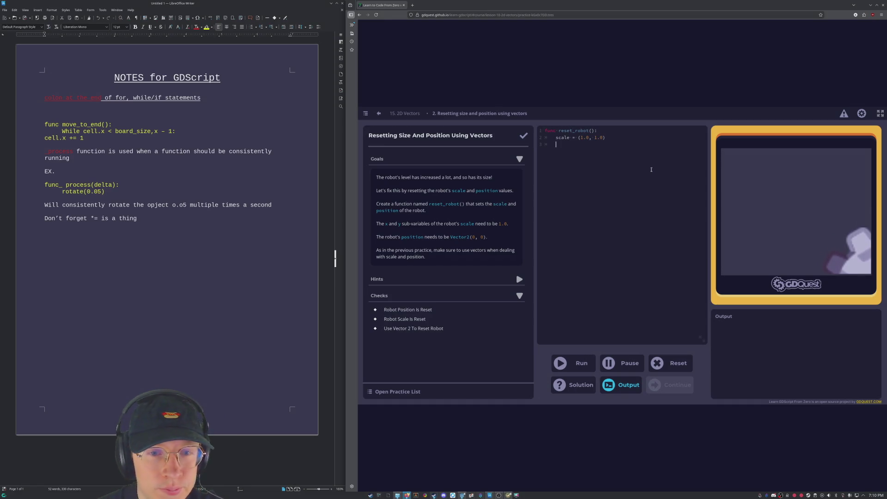
{"action": "type", "text": "pos"}
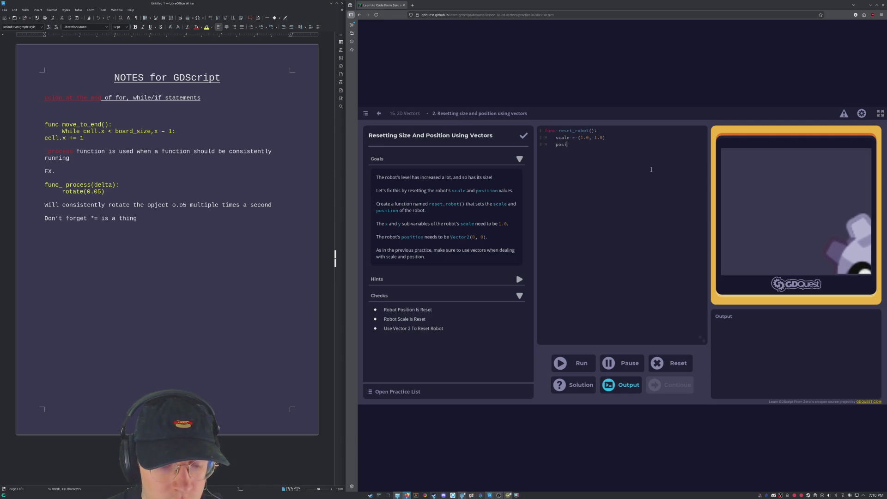
{"action": "type", "text": "ition"}
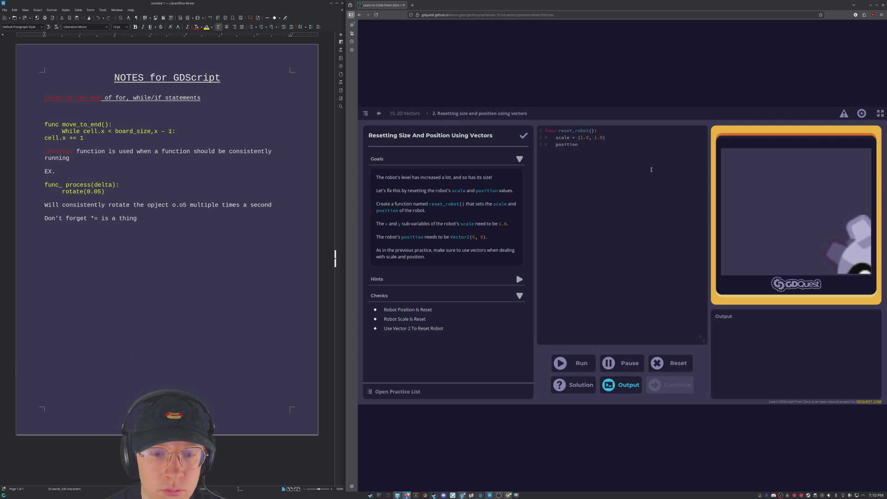
{"action": "type", "text": " = ("}
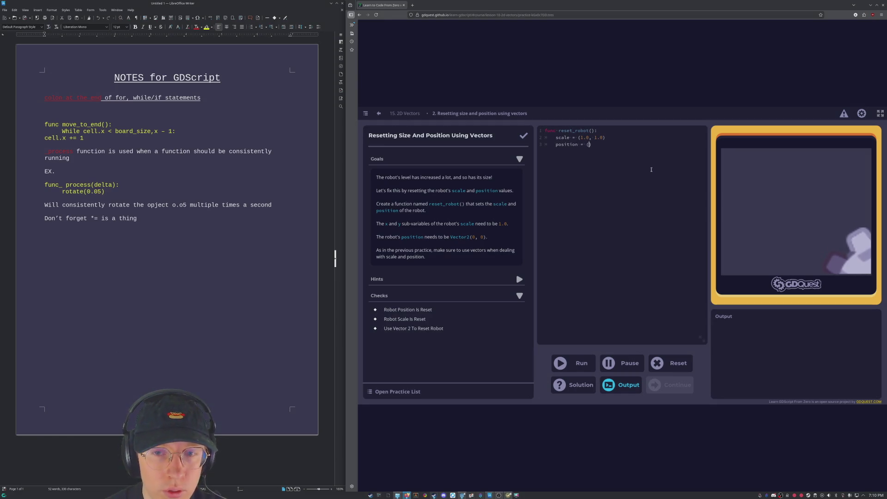
{"action": "type", "text": "0"}
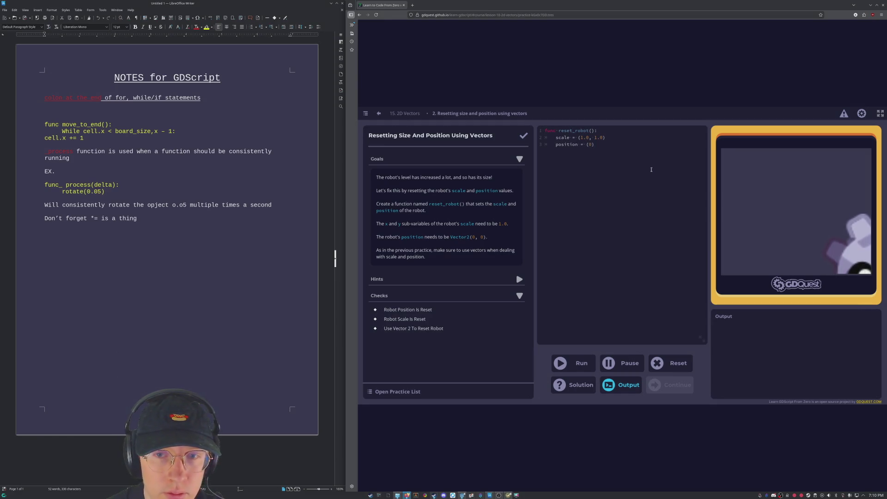
{"action": "type", "text": ", 0"}
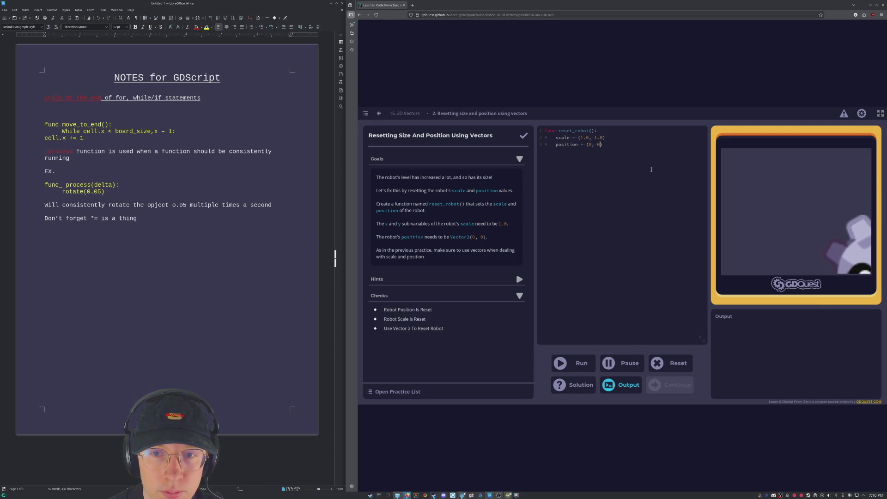
{"action": "key", "text": "ctrl+Return"}
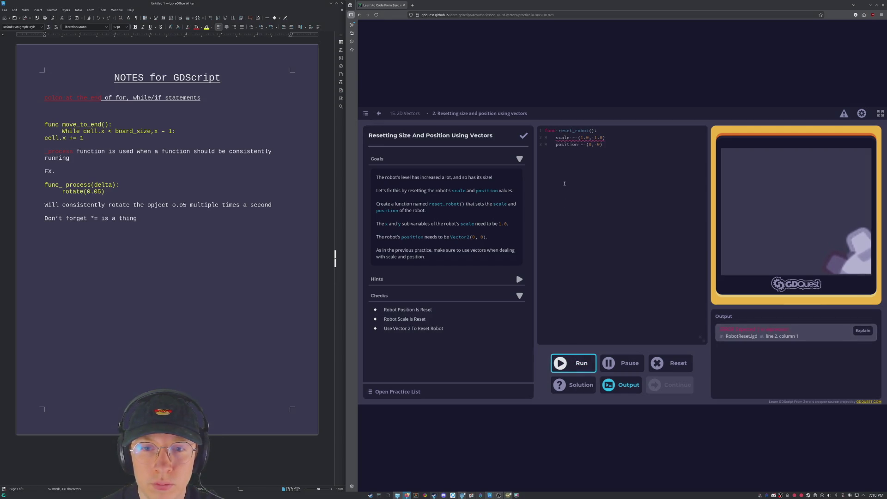
Prefix both values with Vector2, rerun so the practice passes, and dismiss the completion message.
{"action": "mouse_move", "coordinate": [577, 137]}
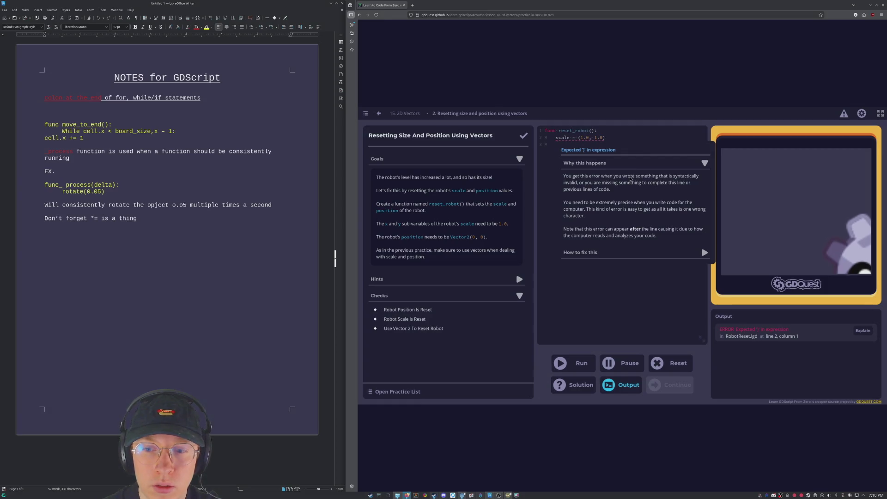
{"action": "type", "text": "Vector2"}
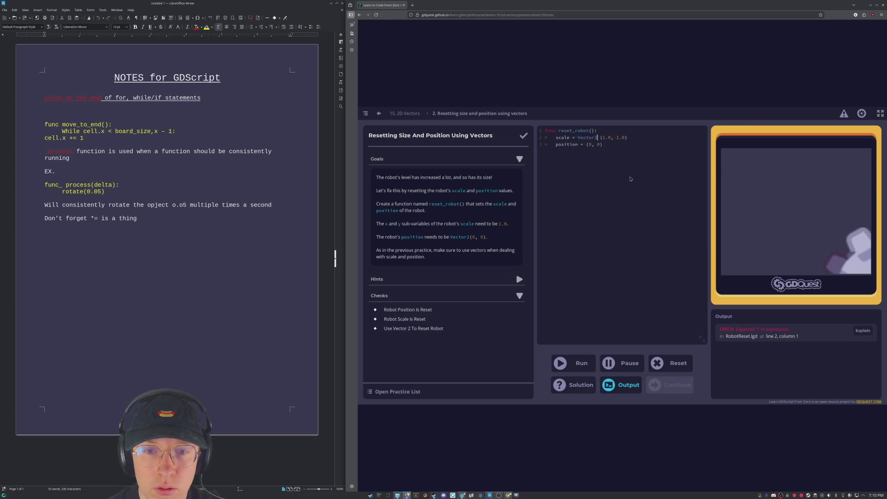
{"action": "left_click", "coordinate": [585, 145]}
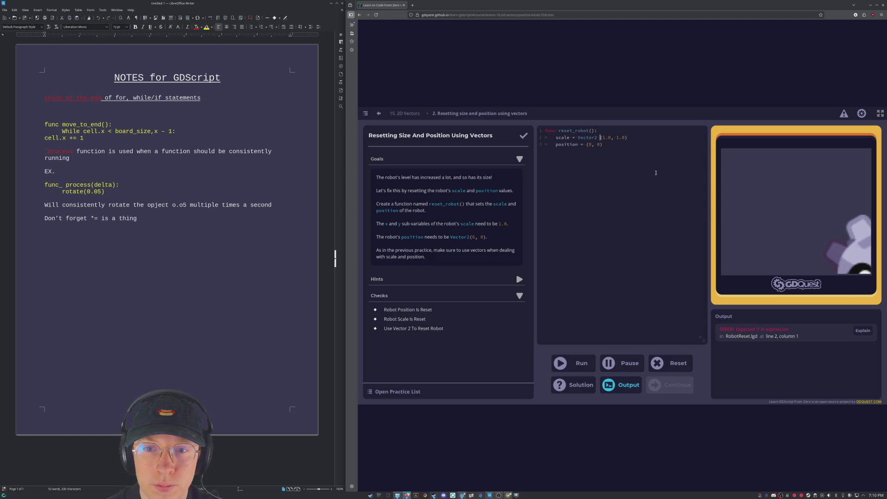
{"action": "key", "text": "Down"}
{"action": "type", "text": "Vector2"}
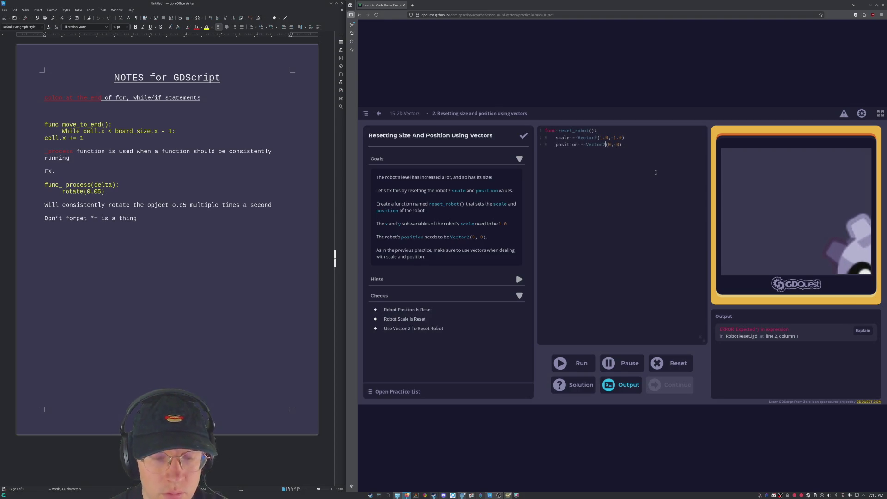
{"action": "key", "text": "ctrl+Return"}
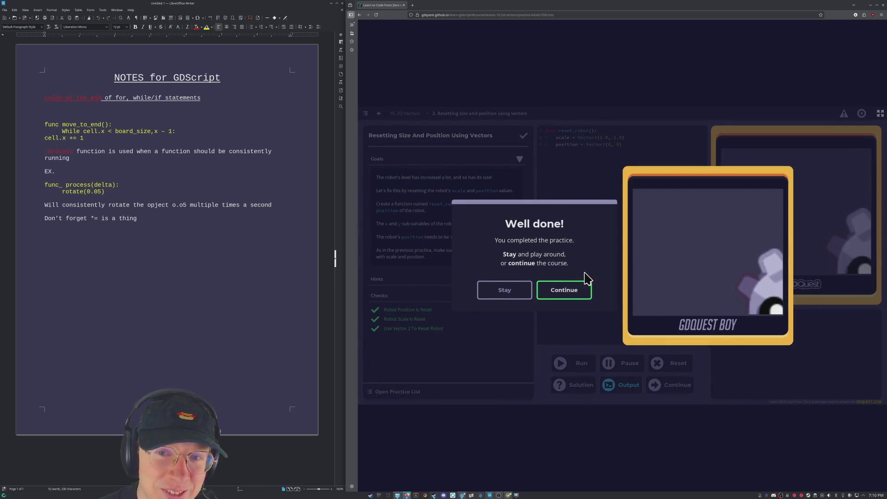
{"action": "left_click", "coordinate": [573, 291]}
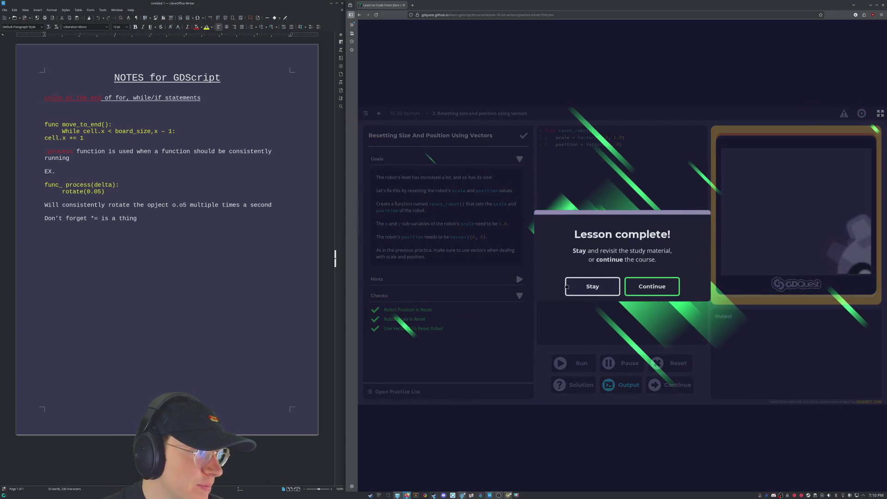
Answer the while-loop quiz with 'draws squares infinitely' and open Moving To The End Of A Board.
{"action": "left_click", "coordinate": [652, 286]}
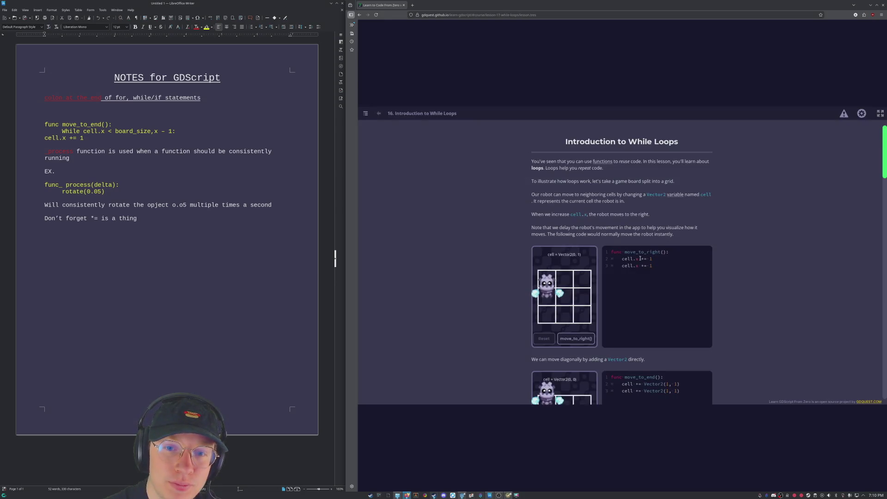
{"action": "scroll", "coordinate": [624, 255], "scroll_direction": "down", "scroll_amount": 2}
{"action": "scroll", "coordinate": [623, 254], "scroll_direction": "down", "scroll_amount": 10}
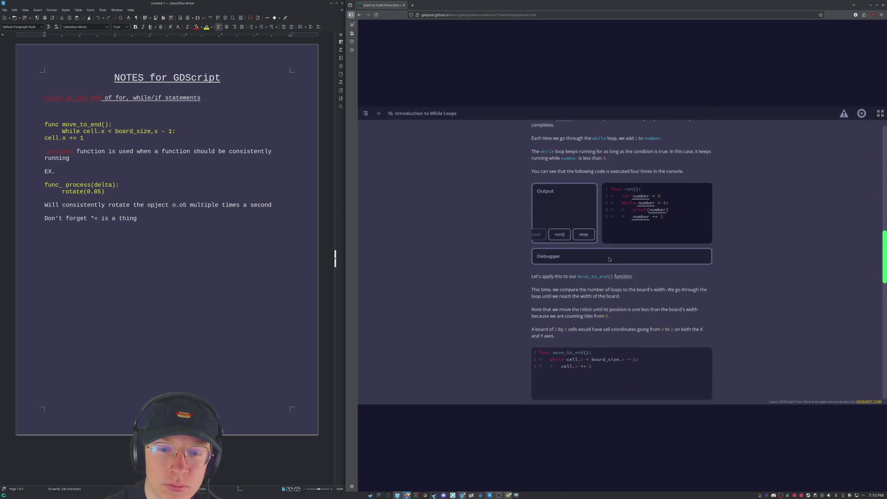
{"action": "scroll", "coordinate": [608, 257], "scroll_direction": "down", "scroll_amount": 5}
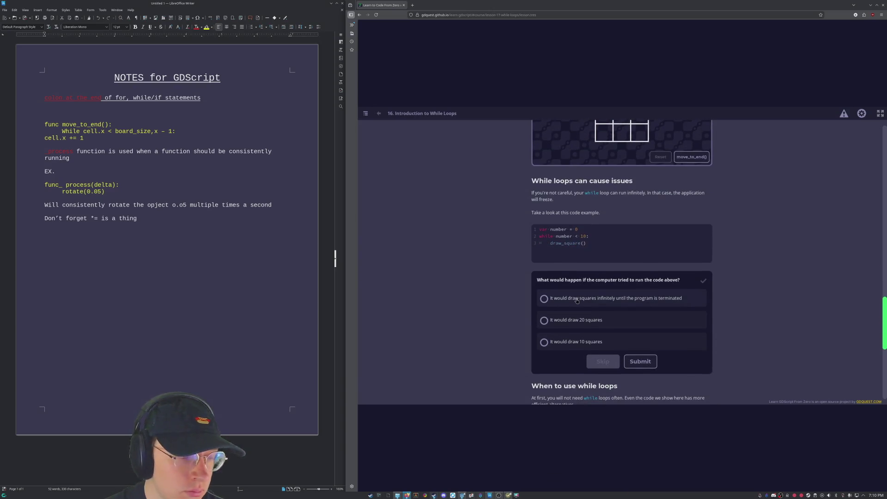
{"action": "scroll", "coordinate": [576, 301], "scroll_direction": "up", "scroll_amount": 3}
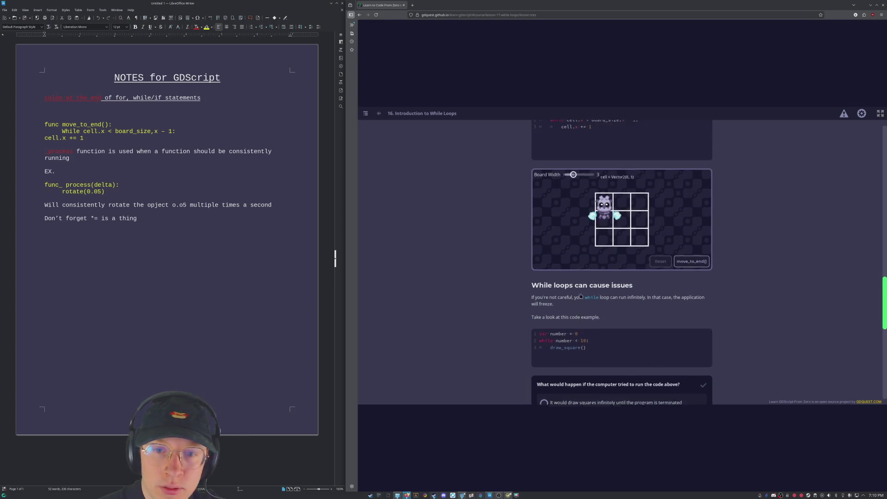
{"action": "scroll", "coordinate": [591, 319], "scroll_direction": "down", "scroll_amount": 2}
{"action": "left_click", "coordinate": [603, 333]}
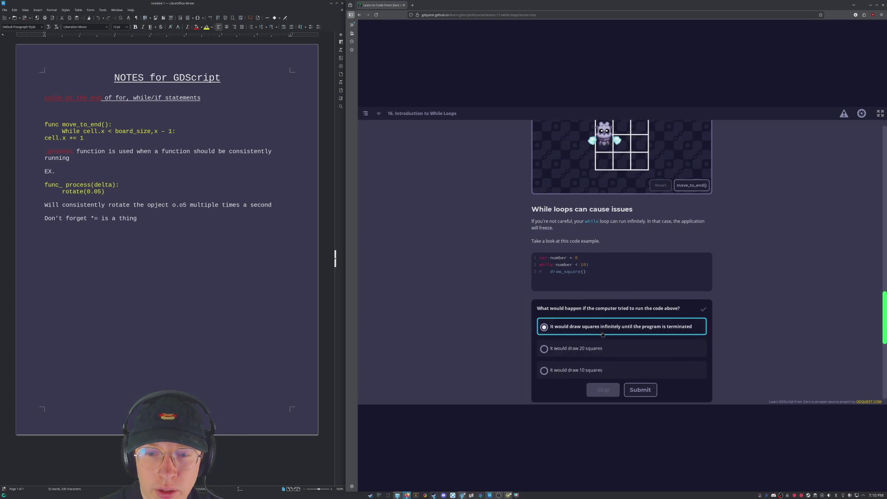
{"action": "left_click", "coordinate": [640, 390]}
{"action": "scroll", "coordinate": [493, 296], "scroll_direction": "down", "scroll_amount": 5}
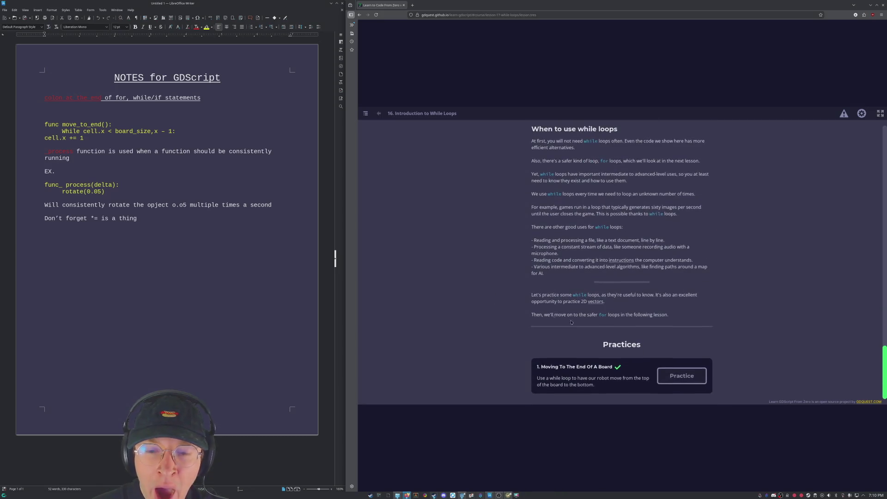
{"action": "left_click", "coordinate": [687, 376]}
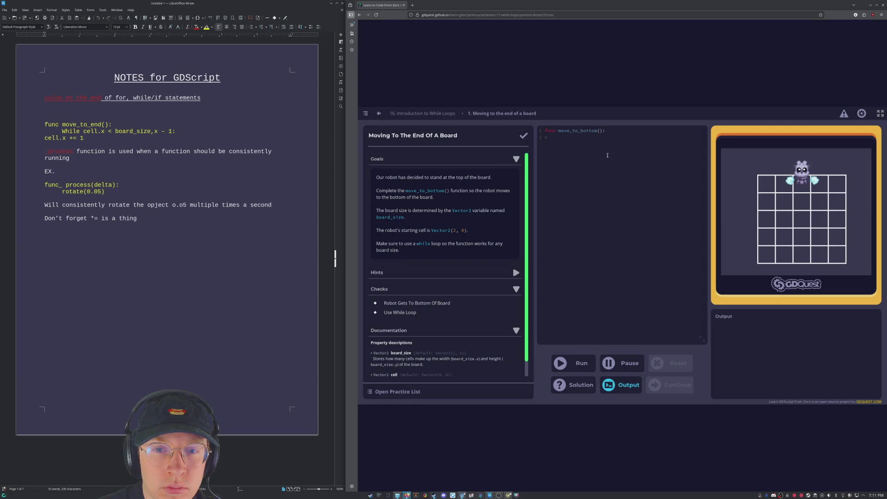
Write the while loop 'while cell.y < board_size.y - 1:' with a body incrementing cell.y.
{"action": "type", "text": "while "}
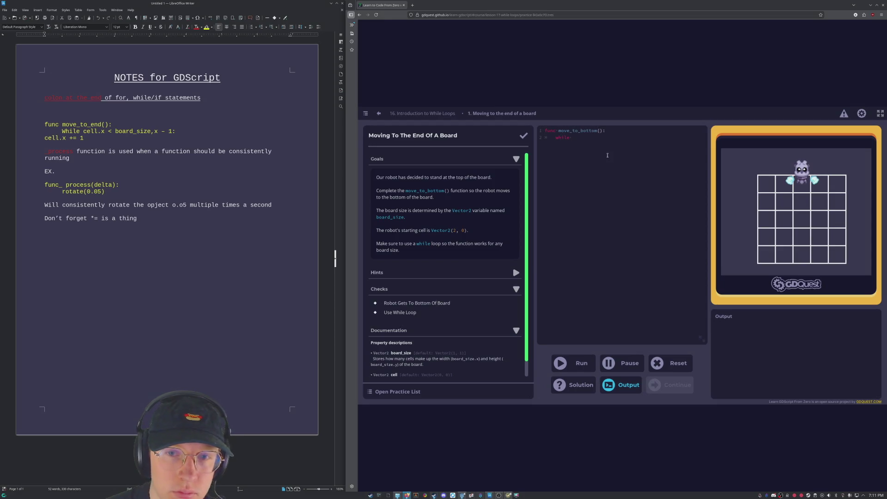
{"action": "type", "text": "cell.y <"}
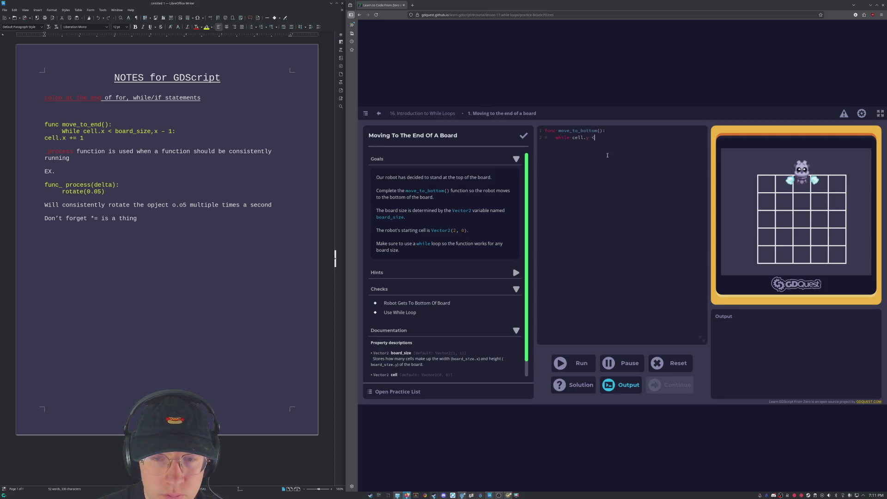
{"action": "type", "text": " board_size.y"}
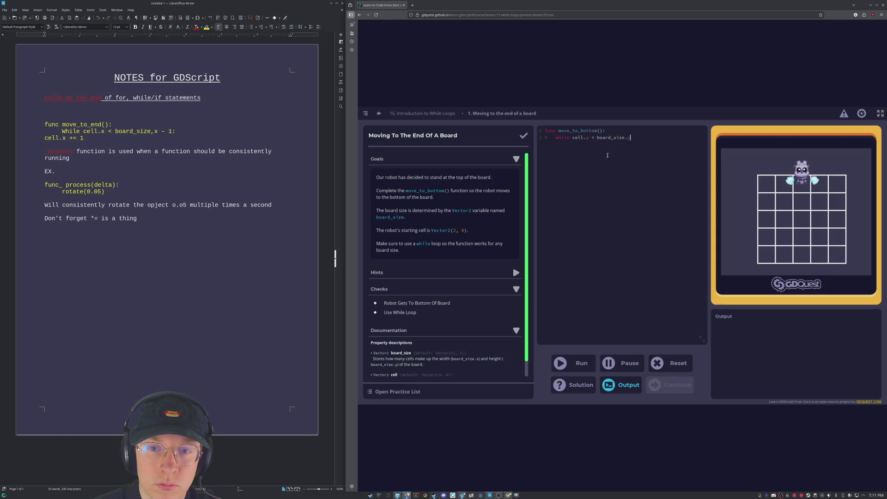
{"action": "type", "text": ":"}
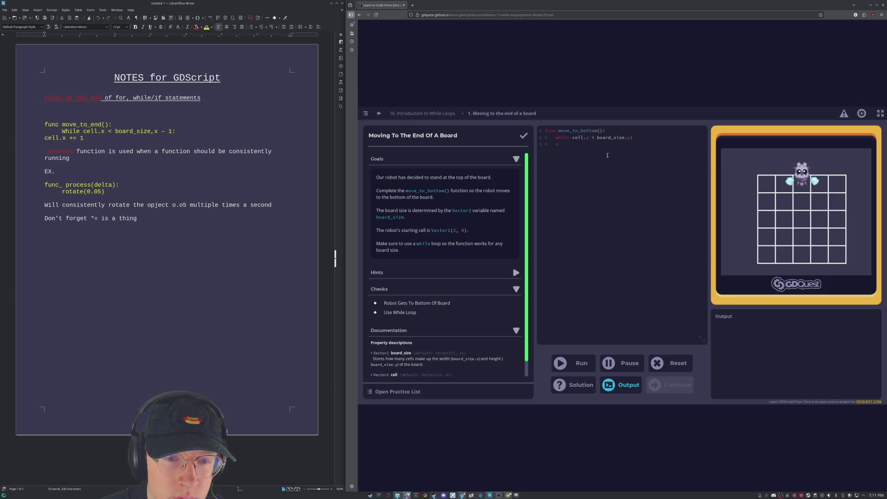
{"action": "type", "text": "mo"}
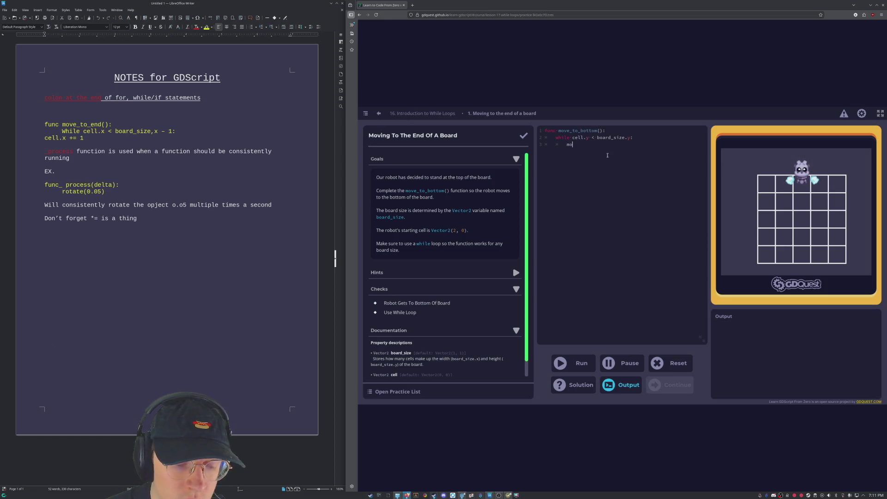
{"action": "key", "text": "BackSpace"}
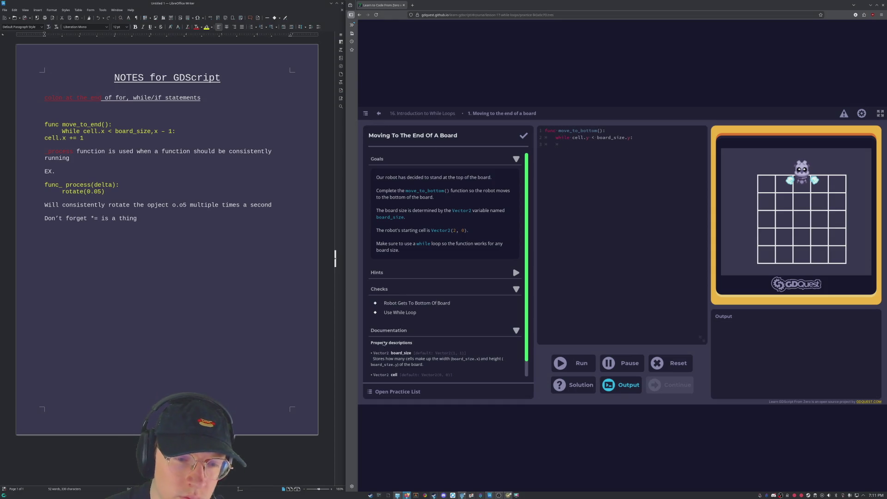
{"action": "scroll", "coordinate": [384, 344], "scroll_direction": "down", "scroll_amount": 1}
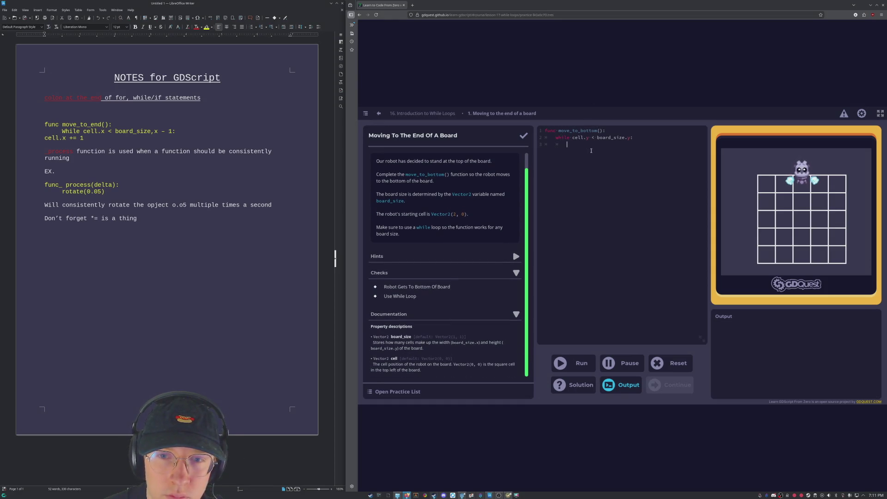
{"action": "type", "text": "cell."}
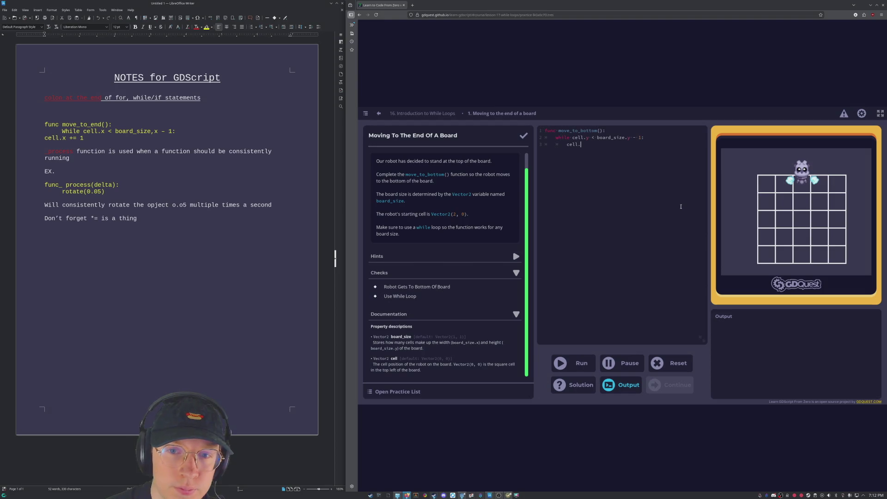
{"action": "type", "text": "y"}
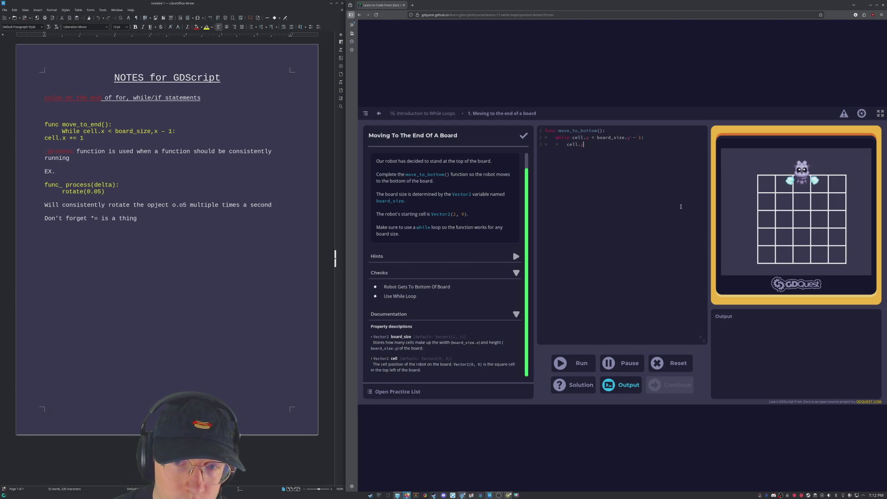
{"action": "type", "text": " + 1"}
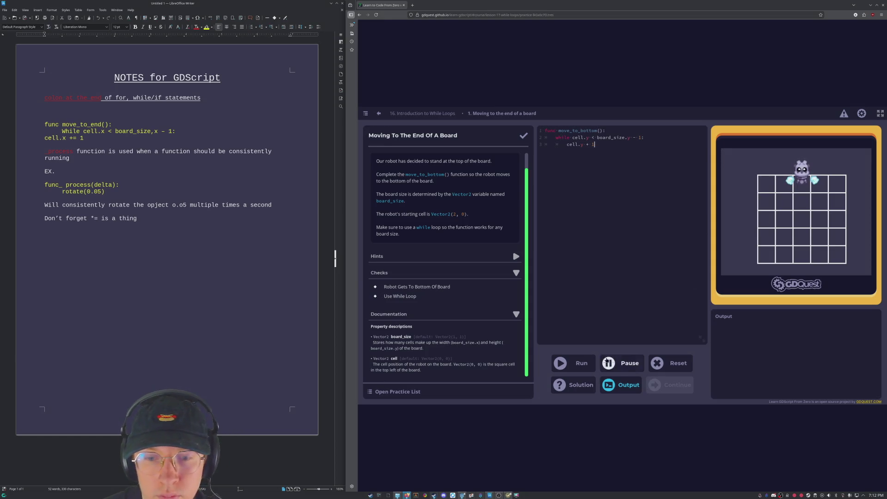
Run the loop, correct the body to 'cell.y += 1', rerun until checks pass, and continue.
{"action": "left_click", "coordinate": [573, 363]}
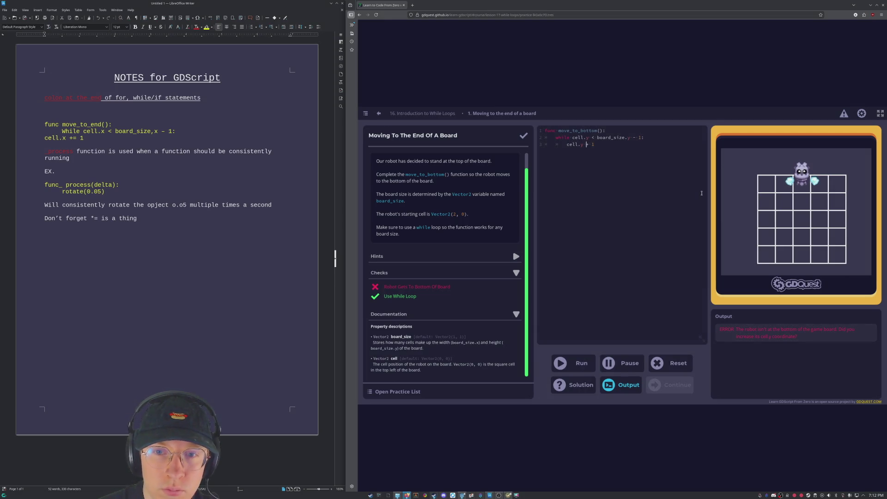
{"action": "type", "text": "="}
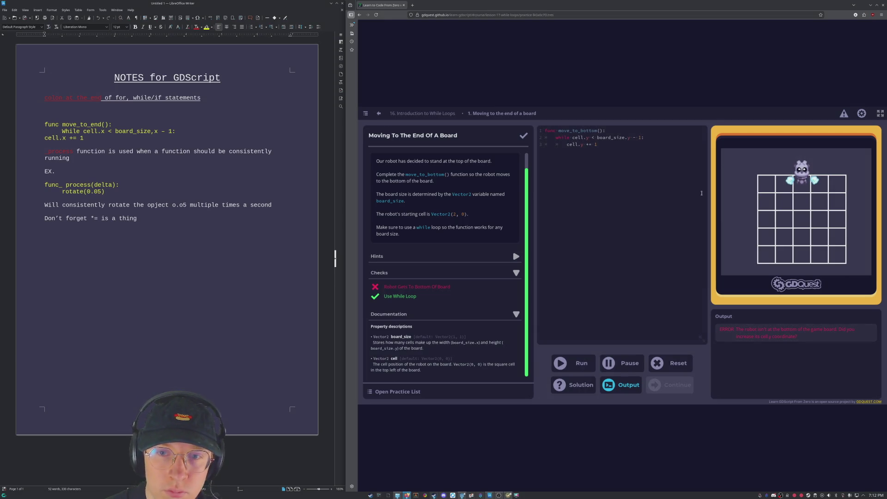
{"action": "key", "text": "ctrl+Return"}
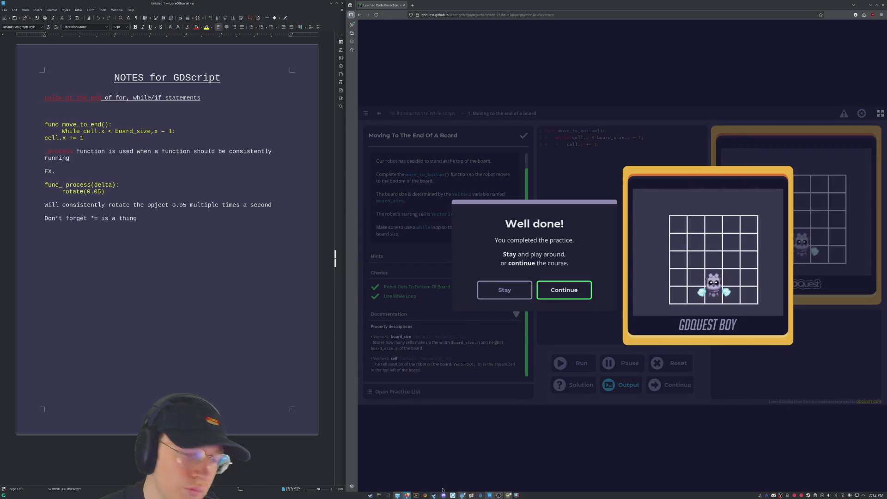
{"action": "left_click", "coordinate": [554, 289]}
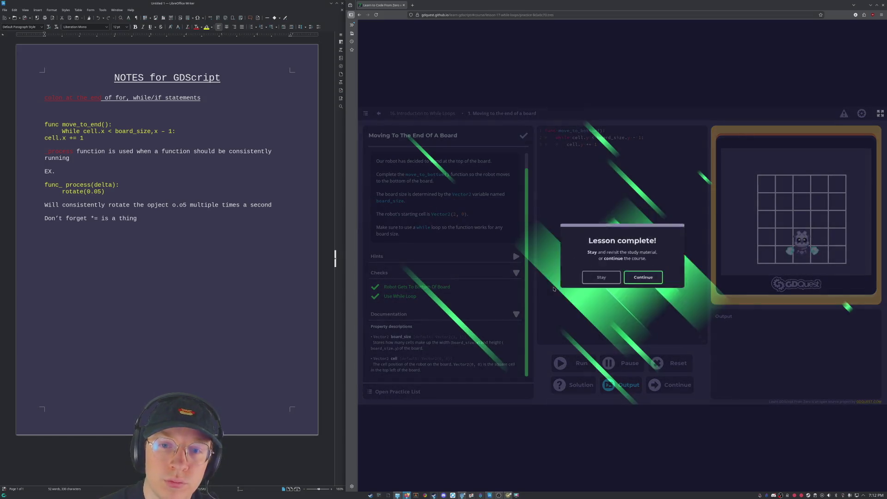
Go to Introduction to For Loops and open its first practice, Using A For Loop To Move To The End Of The Board.
{"action": "left_click", "coordinate": [638, 278]}
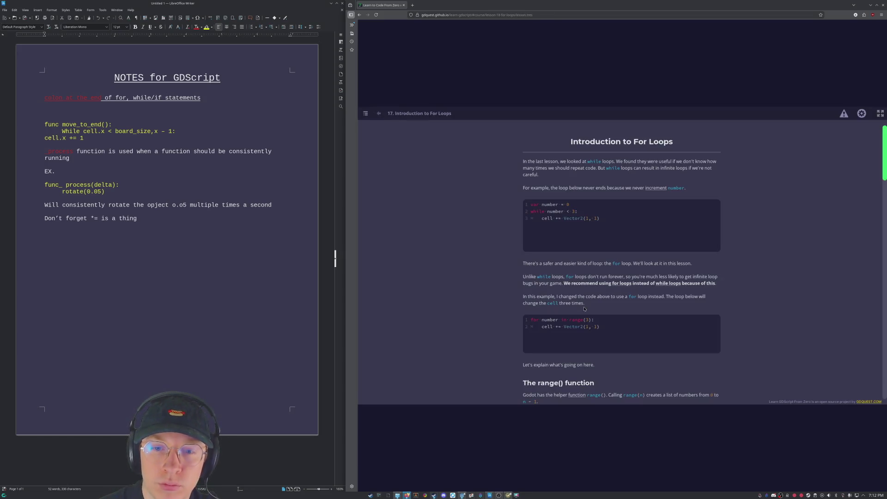
{"action": "scroll", "coordinate": [601, 344], "scroll_direction": "down", "scroll_amount": 5}
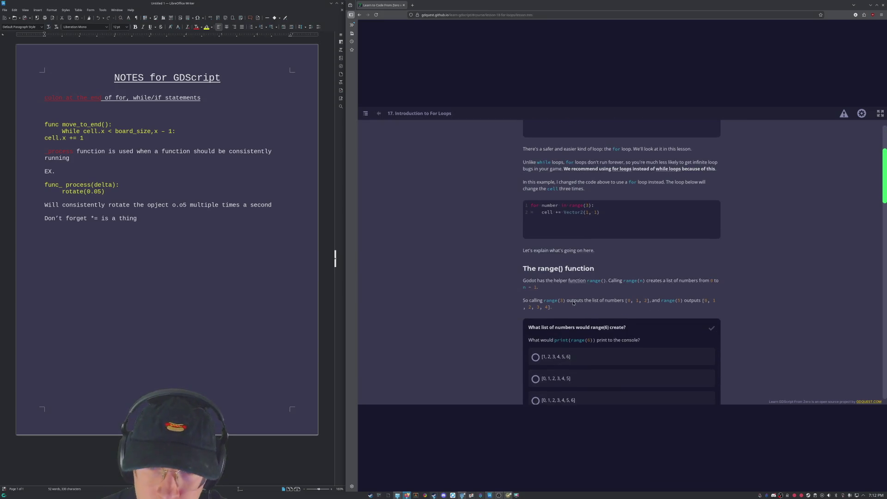
{"action": "scroll", "coordinate": [572, 309], "scroll_direction": "down", "scroll_amount": 8}
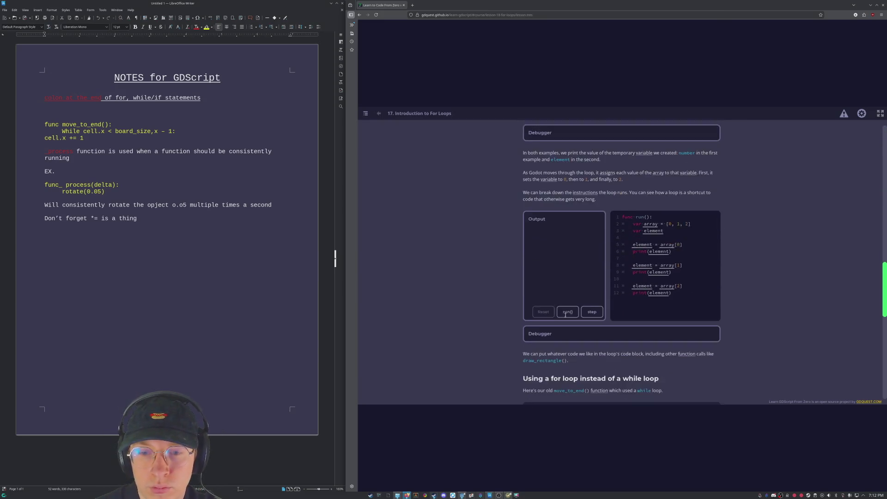
{"action": "scroll", "coordinate": [565, 317], "scroll_direction": "down", "scroll_amount": 12}
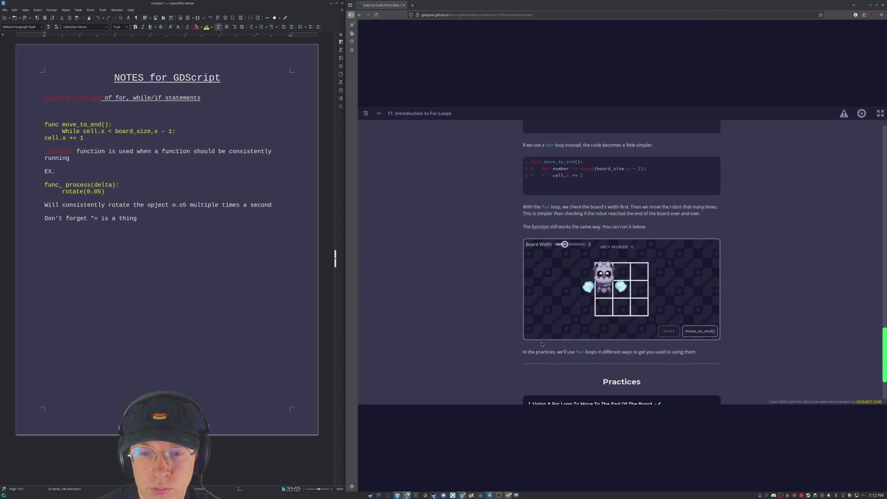
{"action": "left_click", "coordinate": [690, 330]}
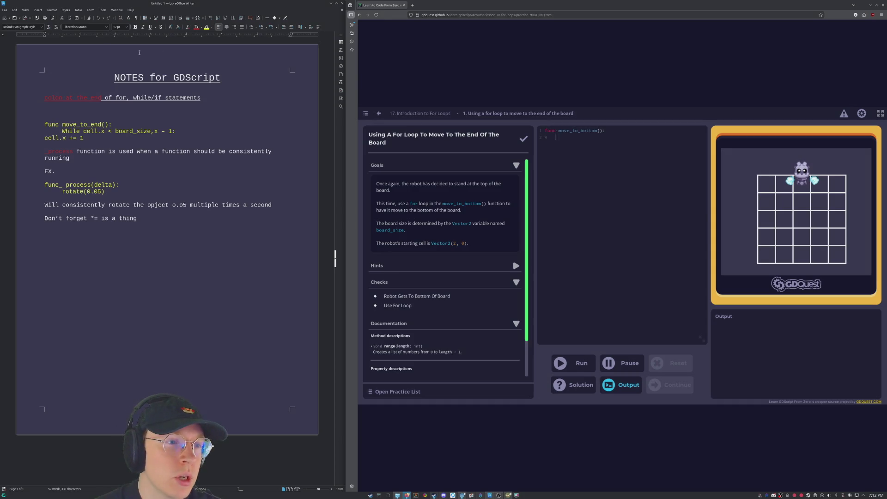
Change the notes heading to 'for, while, if statements' and place the caret on line 2 of move_to_bottom().
{"action": "left_click", "coordinate": [156, 97]}
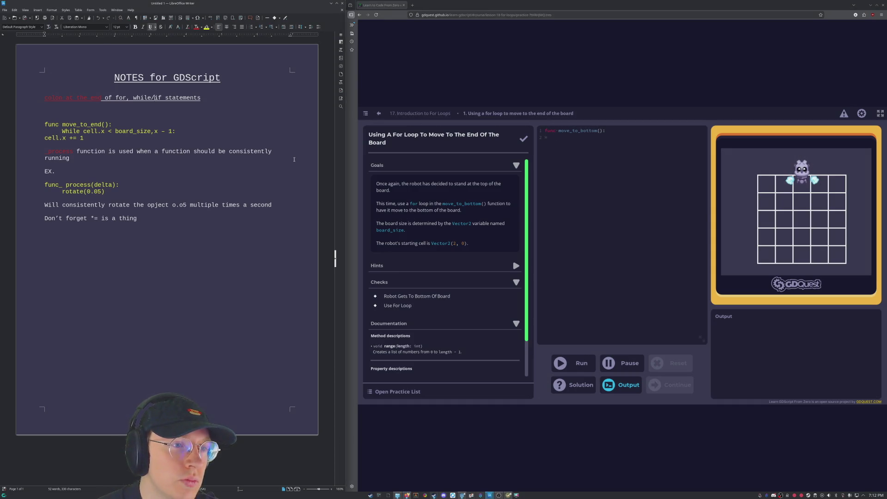
{"action": "key", "text": "BackSpace"}
{"action": "type", "text": ","}
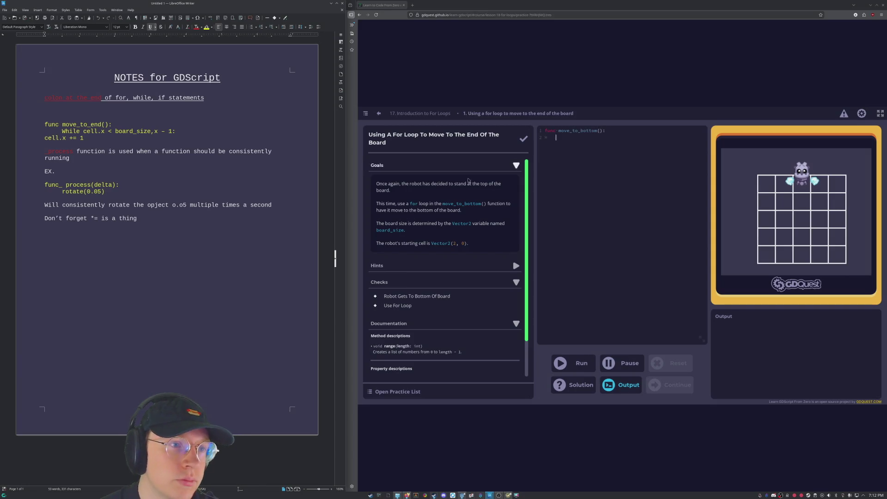
{"action": "left_click", "coordinate": [588, 145]}
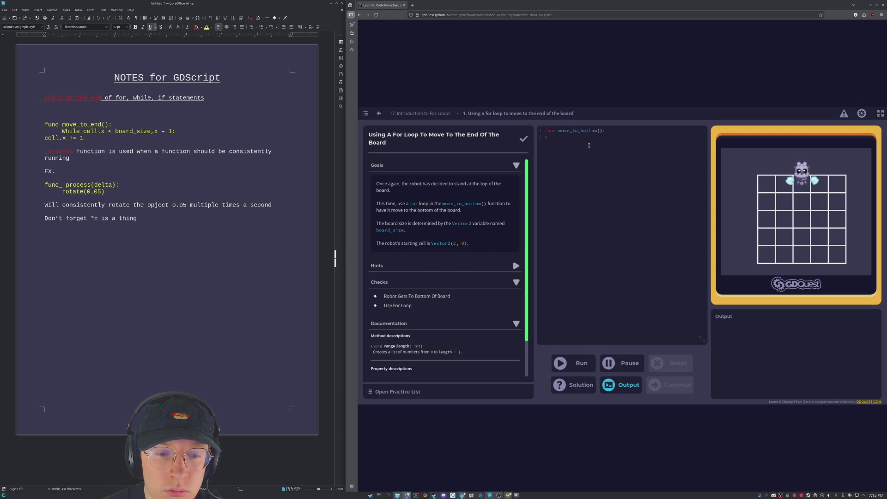
{"action": "scroll", "coordinate": [449, 280], "scroll_direction": "down", "scroll_amount": 2}
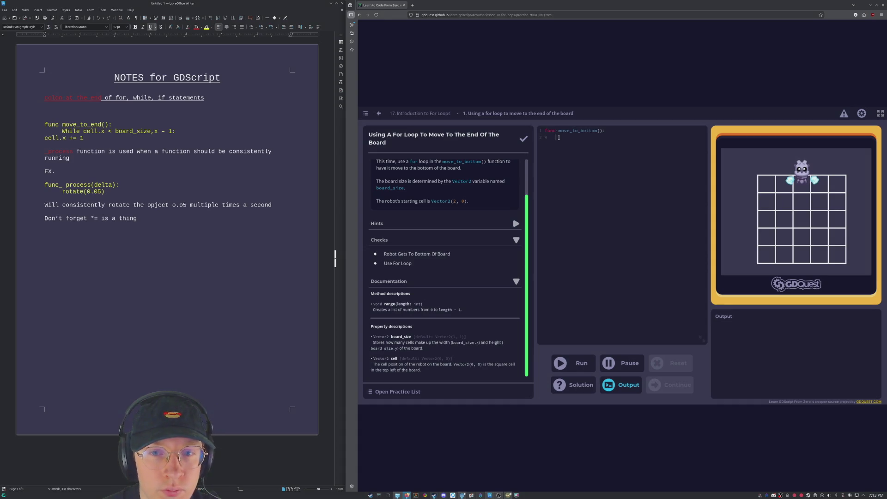
Write 'for number in board_size:' with body 'cell.y += 1' and run it against the checks.
{"action": "type", "text": "for"}
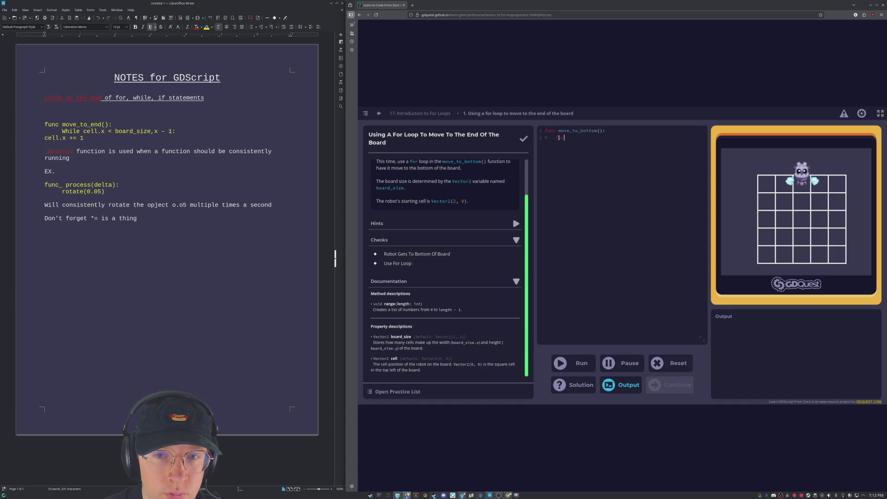
{"action": "type", "text": " n"}
{"action": "type", "text": "umber in"}
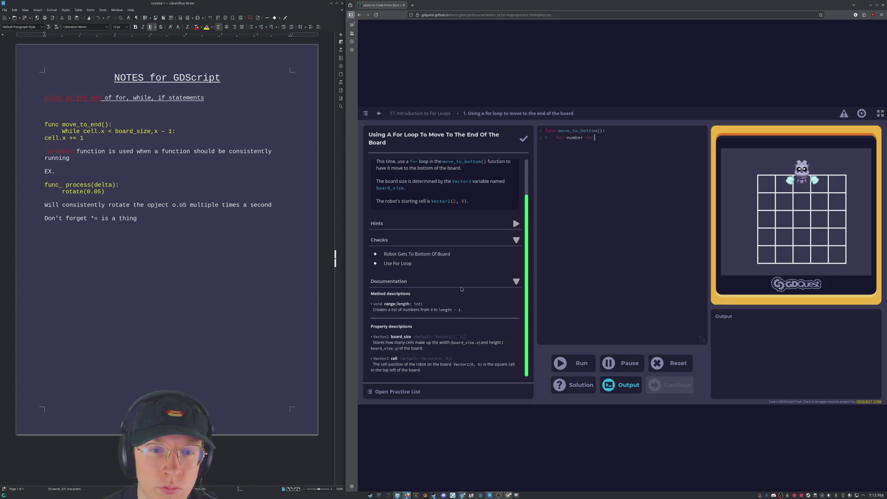
{"action": "scroll", "coordinate": [461, 288], "scroll_direction": "up", "scroll_amount": 2}
{"action": "left_click", "coordinate": [605, 133]}
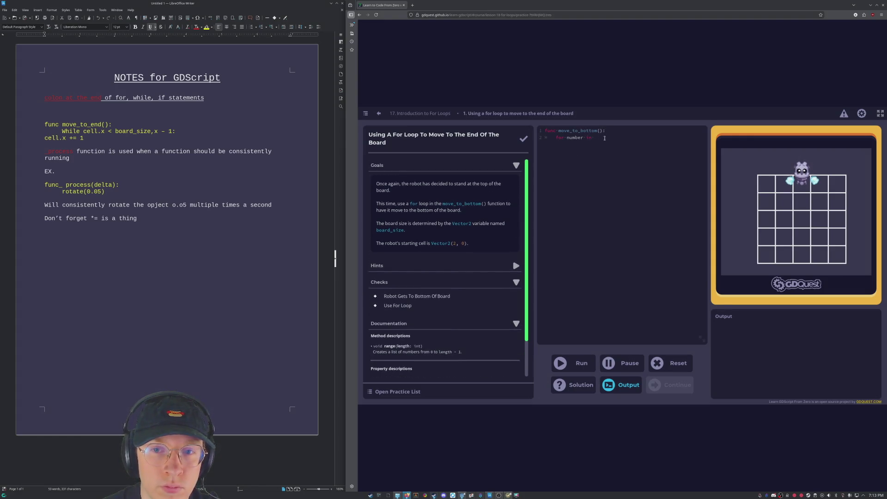
{"action": "type", "text": "board"}
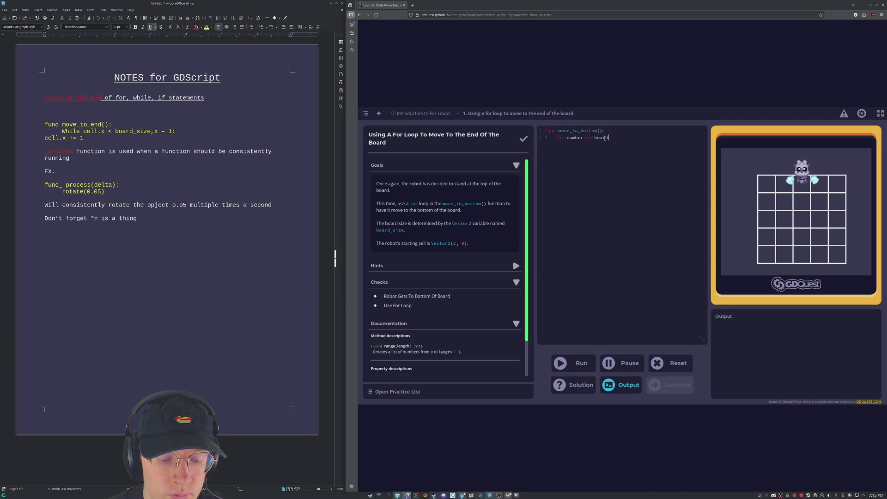
{"action": "type", "text": "_size:"}
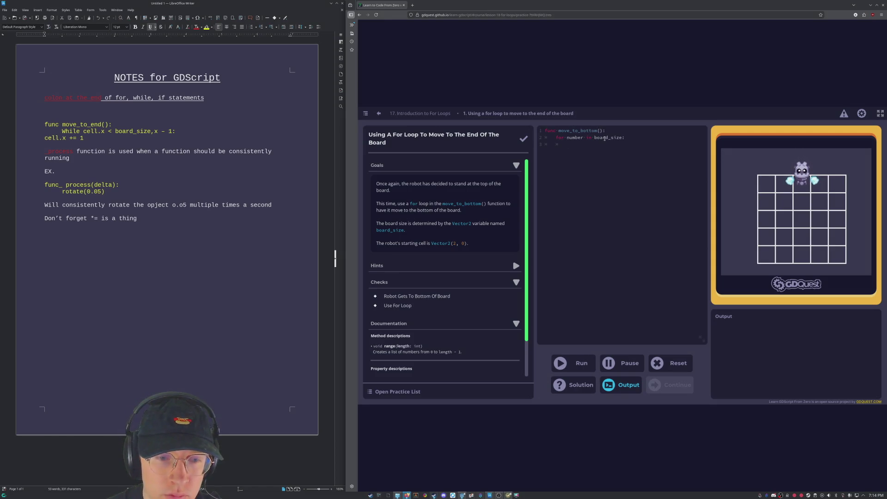
{"action": "scroll", "coordinate": [493, 324], "scroll_direction": "down", "scroll_amount": 2}
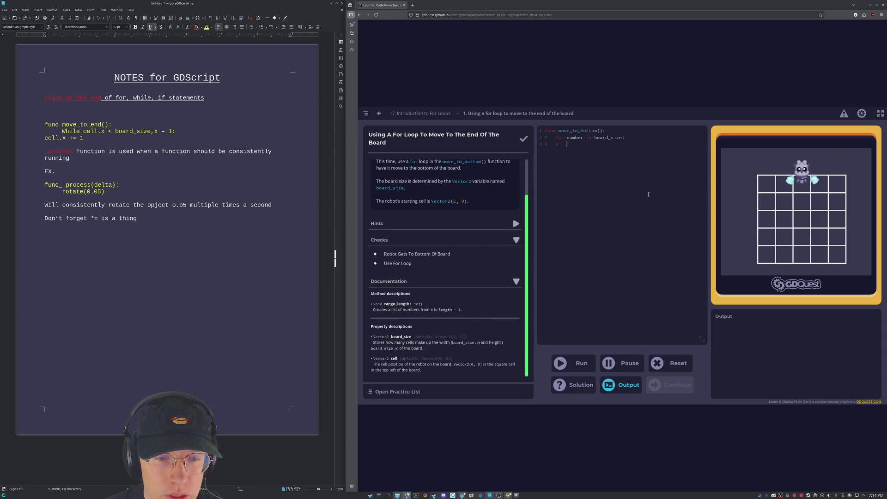
{"action": "type", "text": "cell.y "}
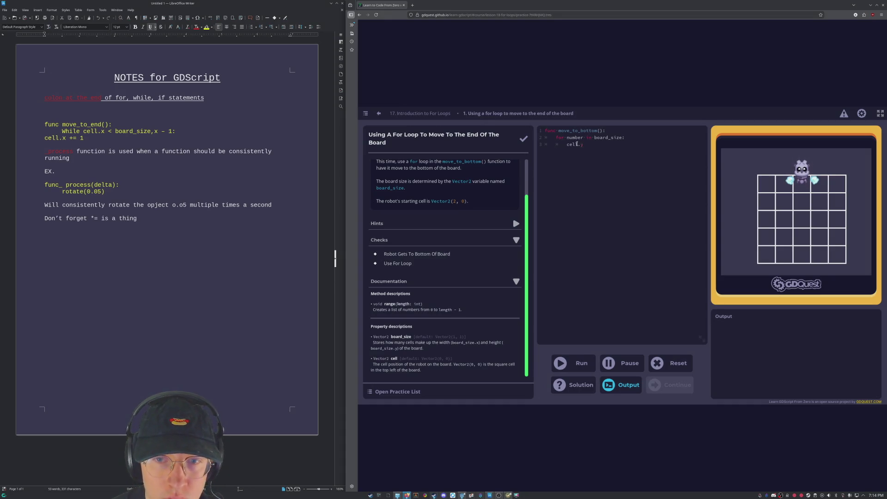
{"action": "type", "text": "+ 1"}
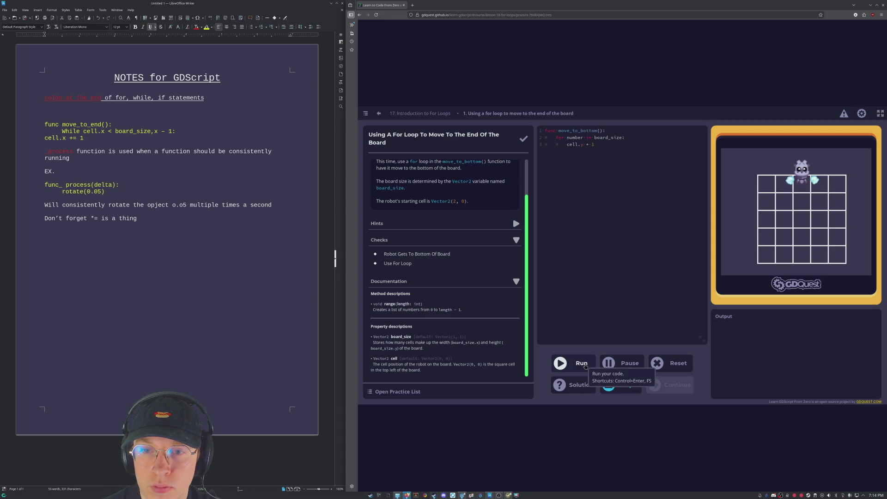
{"action": "left_click", "coordinate": [584, 366]}
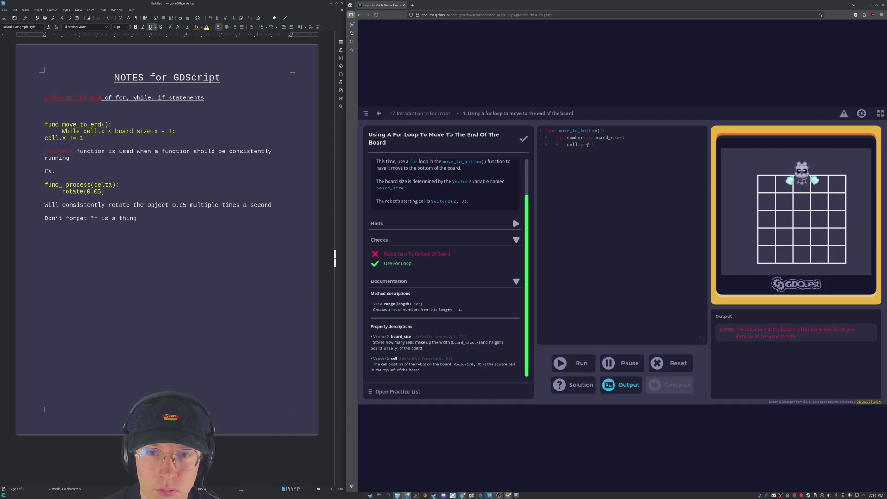
{"action": "type", "text": "+"}
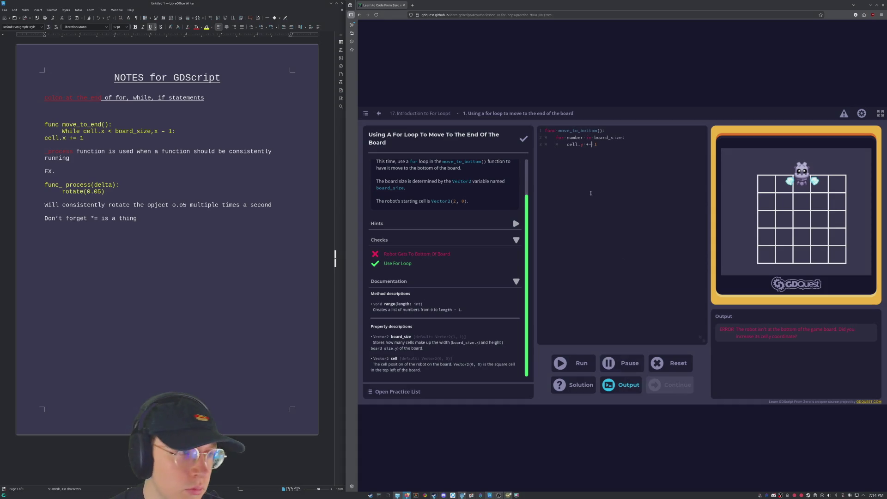
{"action": "left_click", "coordinate": [577, 366]}
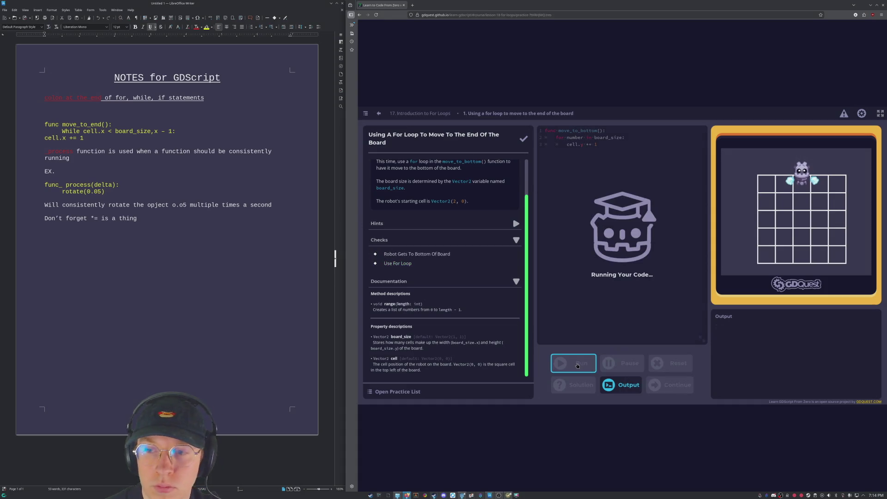
Replace the loop variable number with cell and rerun the code.
{"action": "left_click", "coordinate": [601, 144]}
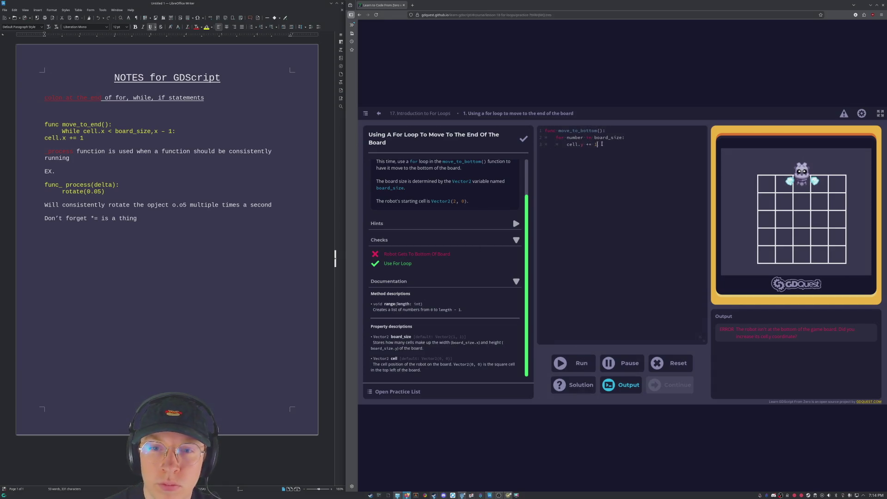
{"action": "left_click", "coordinate": [572, 137]}
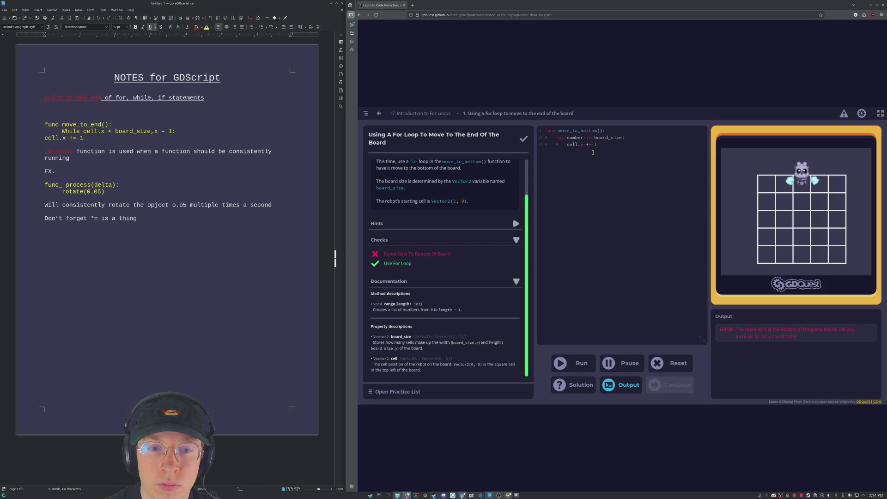
{"action": "key", "text": "BackSpace"}
{"action": "key", "text": "BackSpace"}
{"action": "key", "text": "BackSpace"}
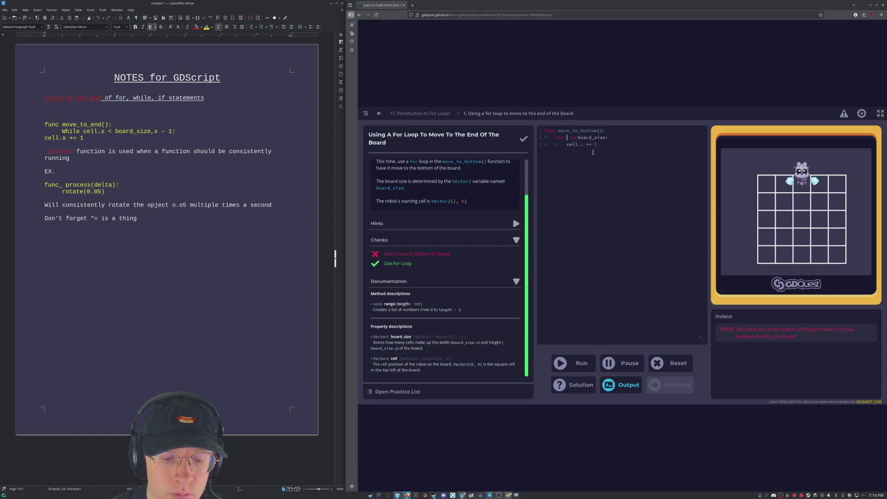
{"action": "type", "text": "cell"}
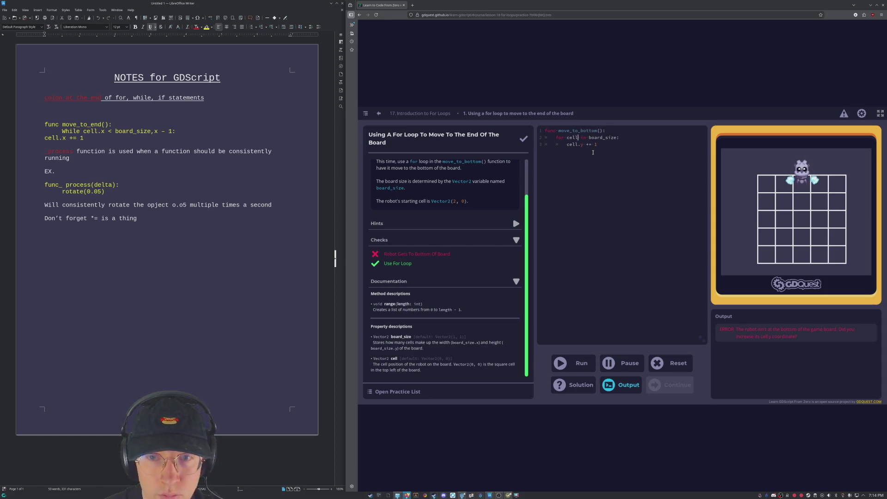
{"action": "left_click", "coordinate": [583, 363]}
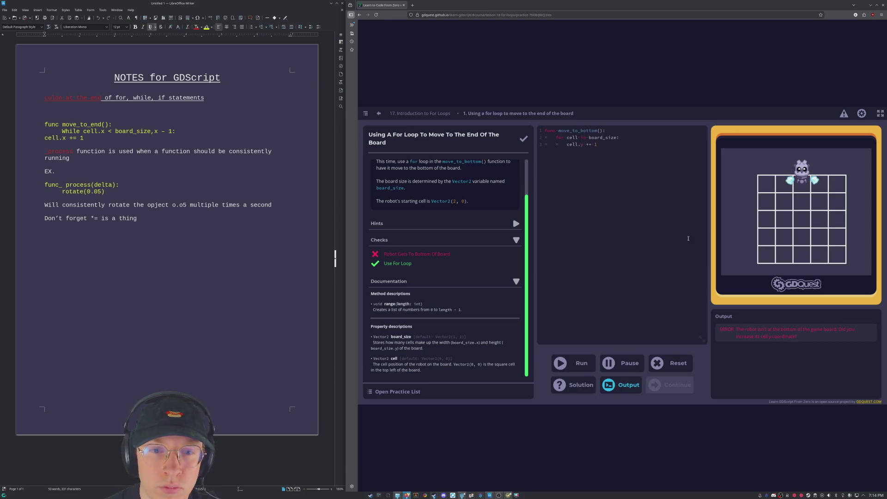
Try cell.y as the loop variable, run it, inspect the line 2 error, then delete it.
{"action": "key", "text": "BackSpace"}
{"action": "key", "text": "BackSpace"}
{"action": "key", "text": "BackSpace"}
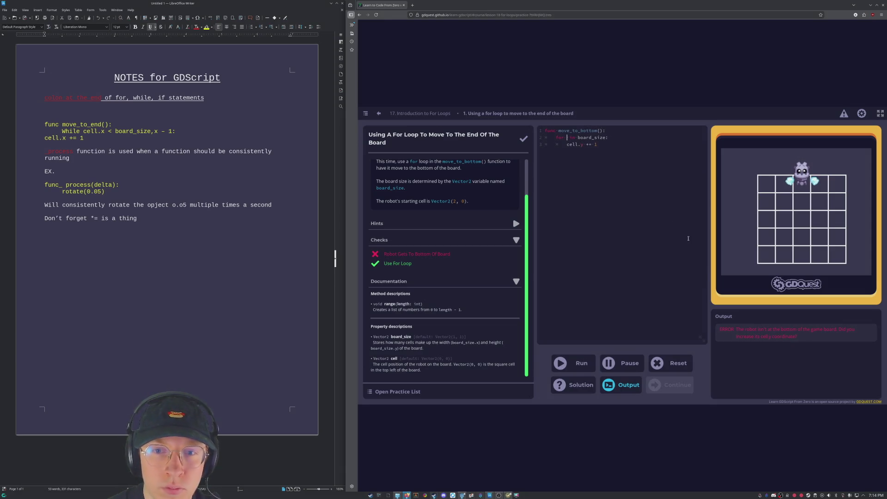
{"action": "type", "text": "vec"}
{"action": "key", "text": "BackSpace"}
{"action": "key", "text": "BackSpace"}
{"action": "key", "text": "BackSpace"}
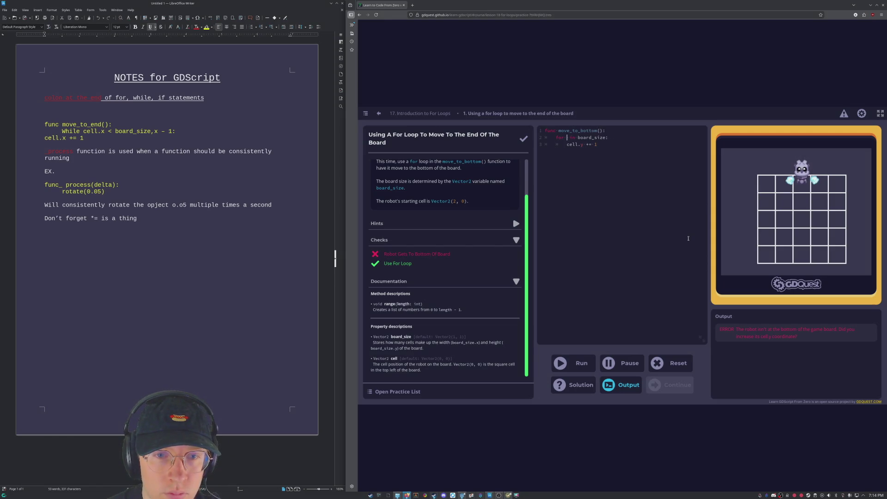
{"action": "type", "text": "cell."}
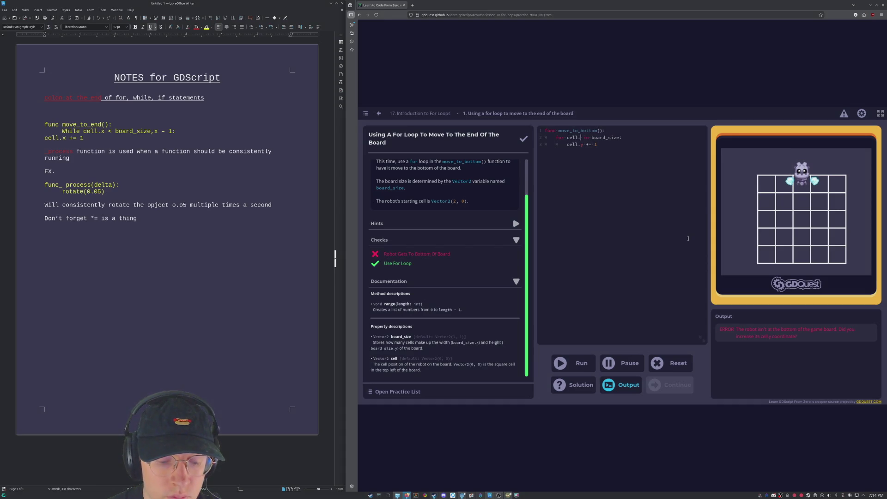
{"action": "type", "text": "y"}
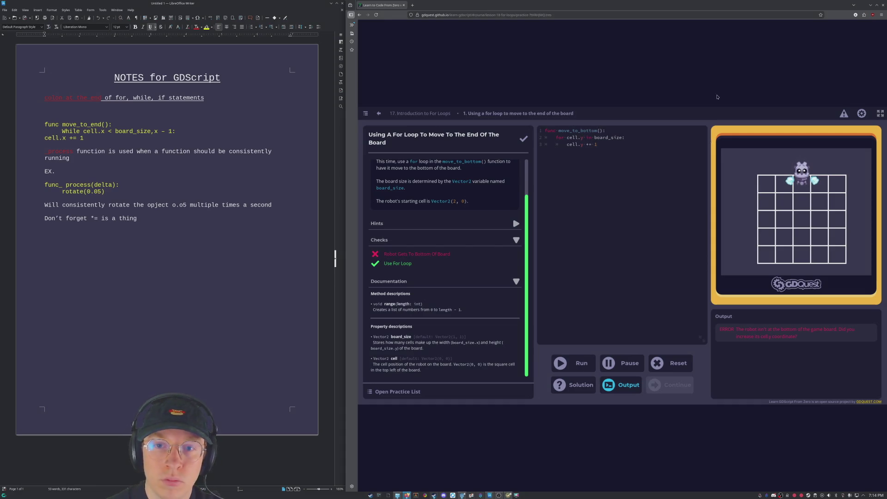
{"action": "left_click", "coordinate": [573, 363]}
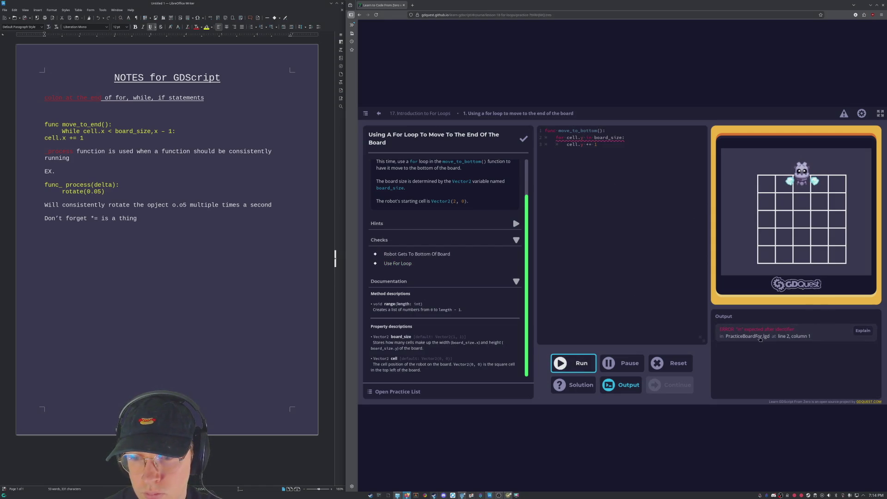
{"action": "mouse_move", "coordinate": [595, 137]}
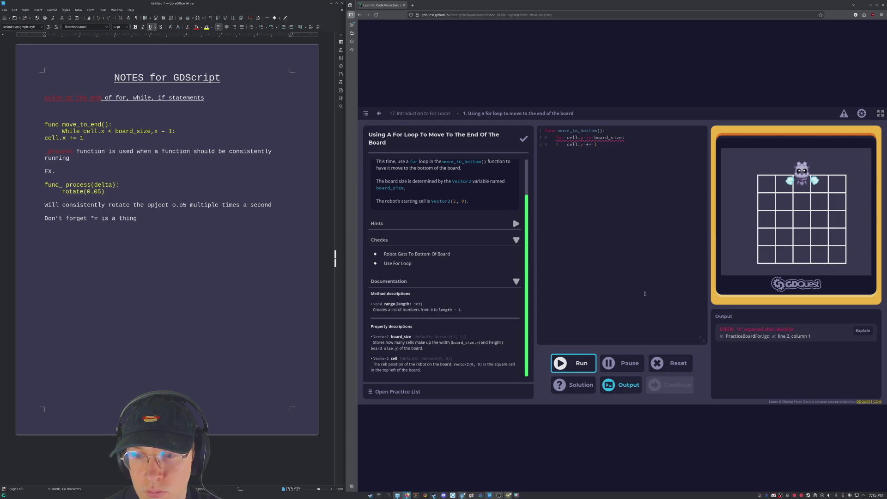
{"action": "left_click", "coordinate": [567, 138]}
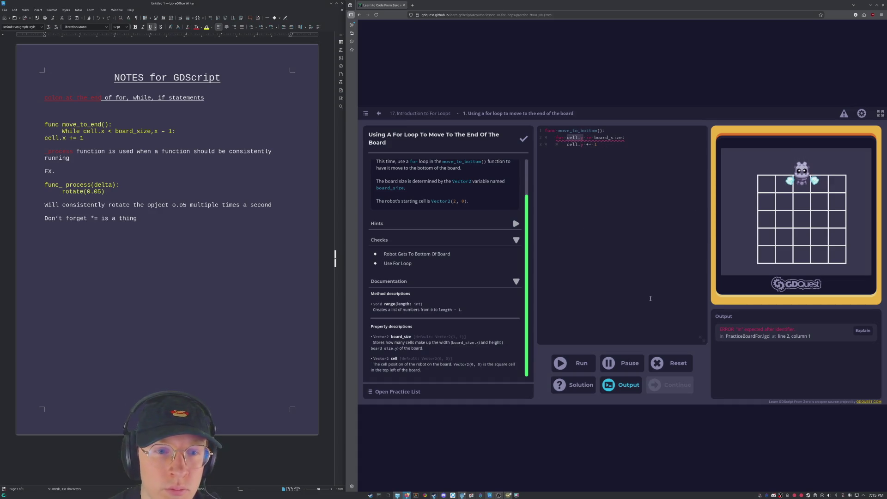
{"action": "key", "text": "BackSpace"}
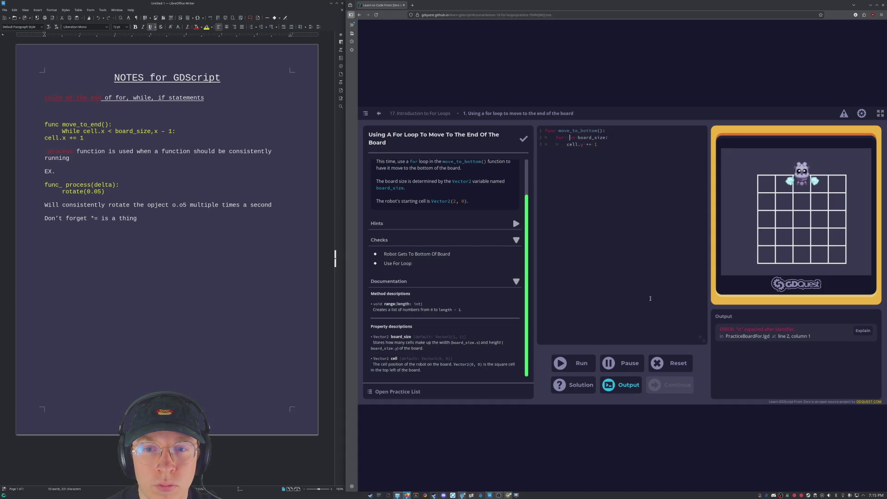
{"action": "key", "text": "Right"}
{"action": "key", "text": "Right"}
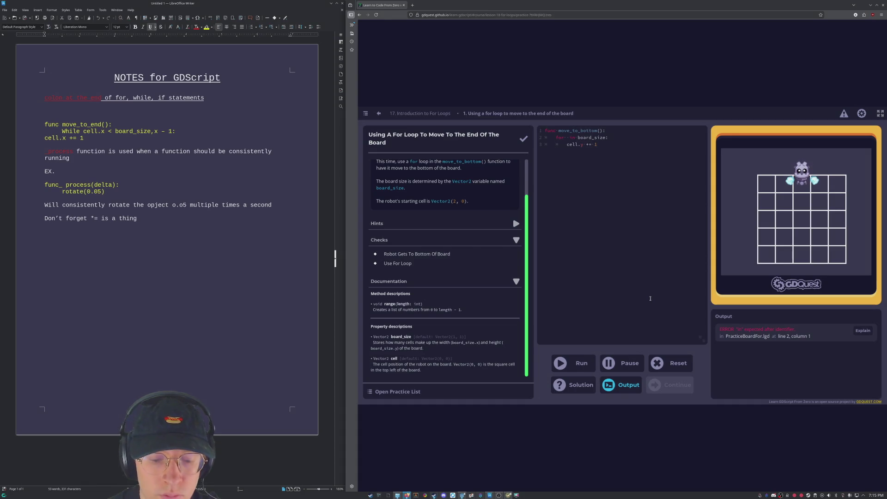
Loop 'for number in board_size.y - 1:' with 'cell.y += 1' and run until both checks pass.
{"action": "type", "text": " - 1"}
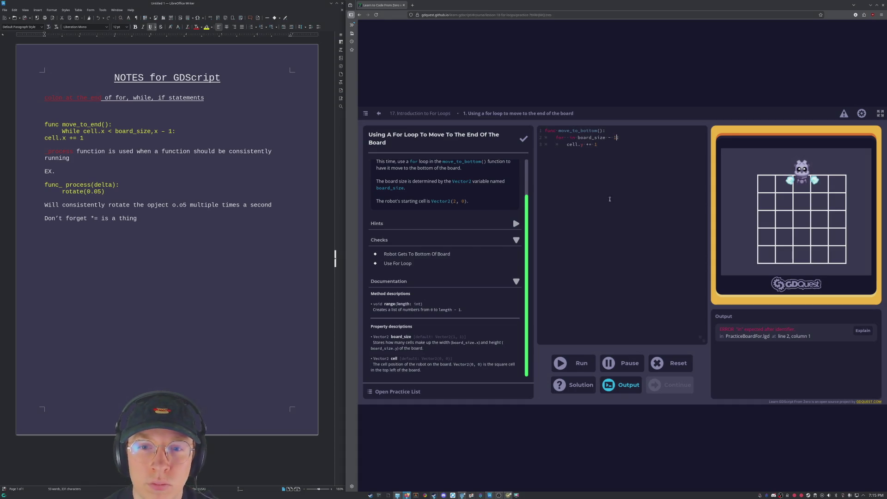
{"action": "type", "text": "number"}
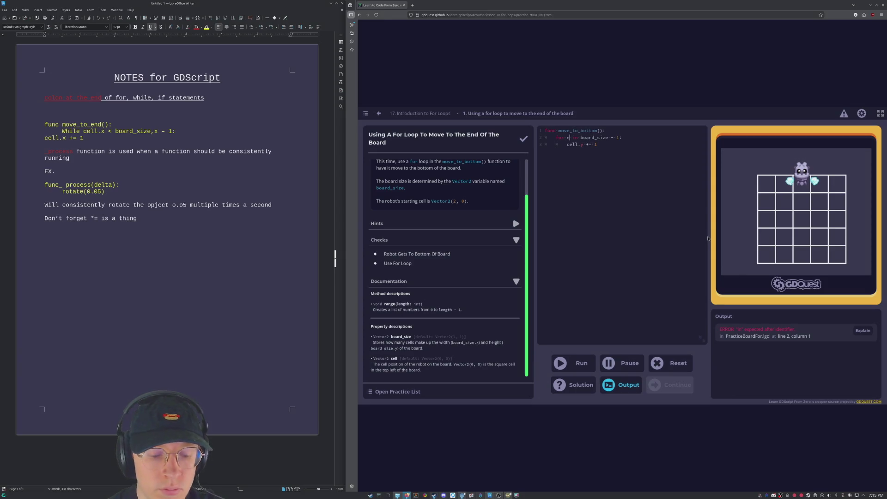
{"action": "left_click", "coordinate": [582, 364]}
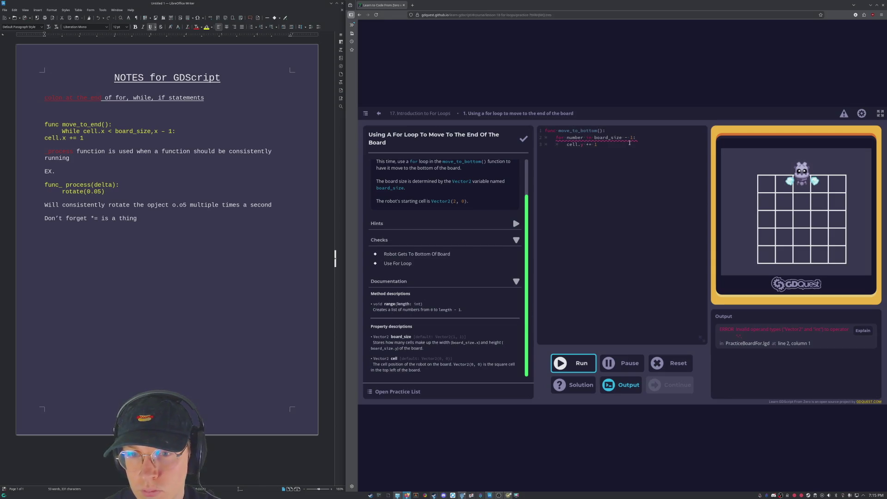
{"action": "mouse_move", "coordinate": [629, 137]}
{"action": "type", "text": "cell.y += 1"}
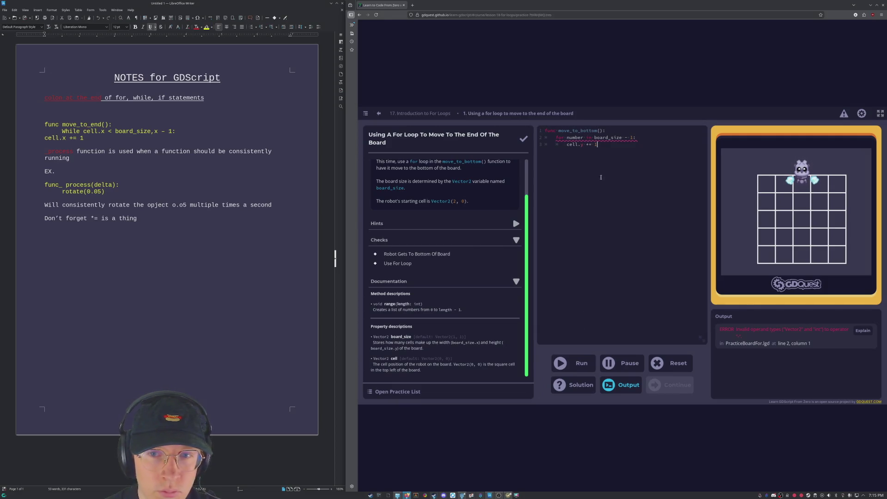
{"action": "key", "text": "Right"}
{"action": "key", "text": "Right"}
{"action": "key", "text": "Delete"}
{"action": "key", "text": "Delete"}
{"action": "key", "text": "Delete"}
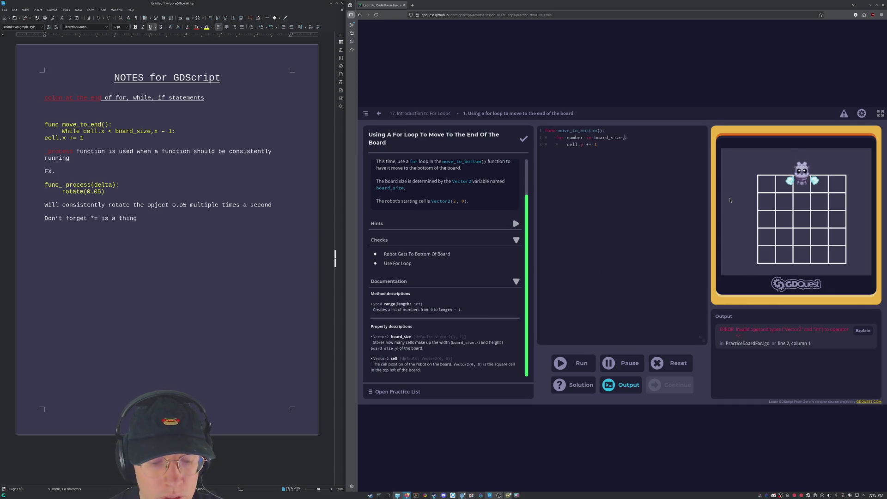
{"action": "type", "text": ".y"}
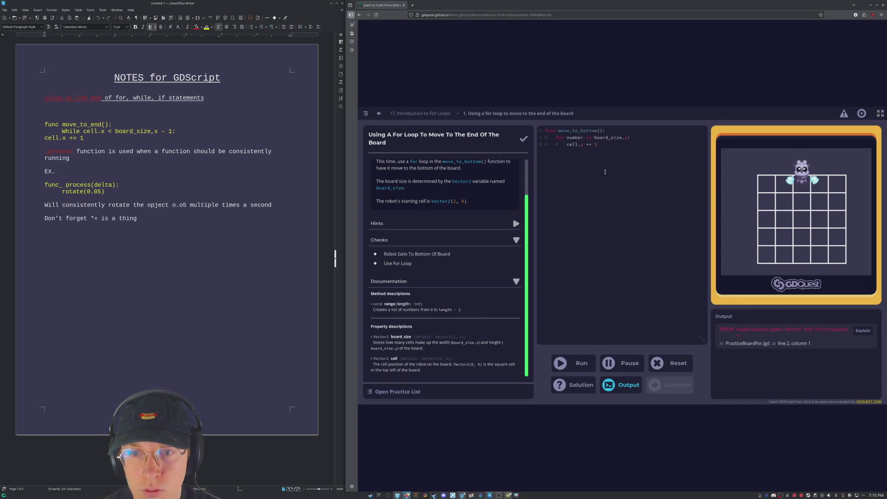
{"action": "left_click", "coordinate": [578, 373]}
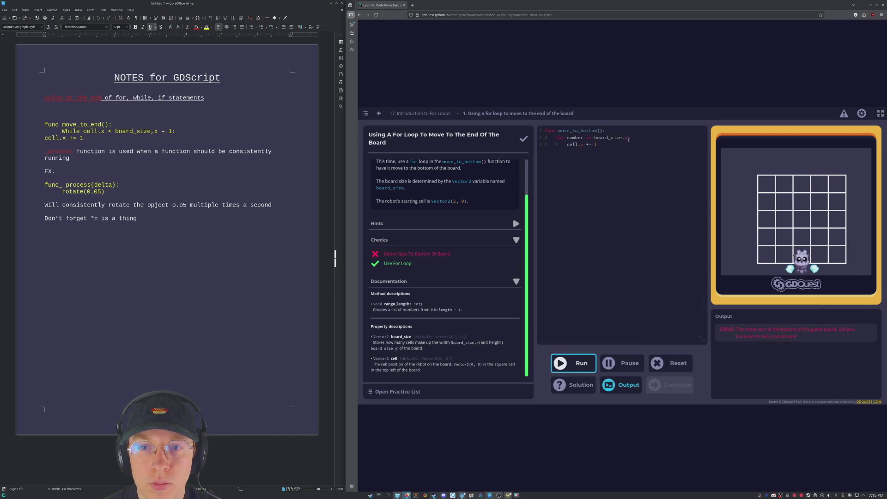
{"action": "type", "text": "- "}
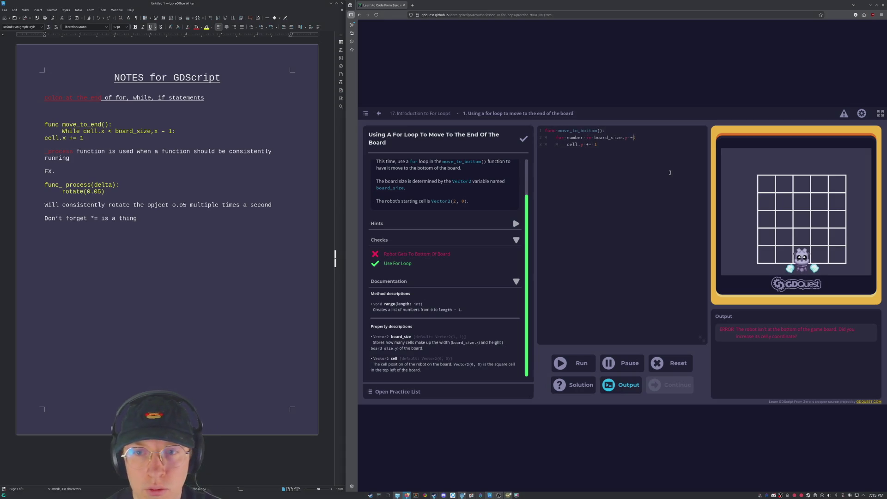
{"action": "type", "text": "1:"}
{"action": "left_click", "coordinate": [573, 357]}
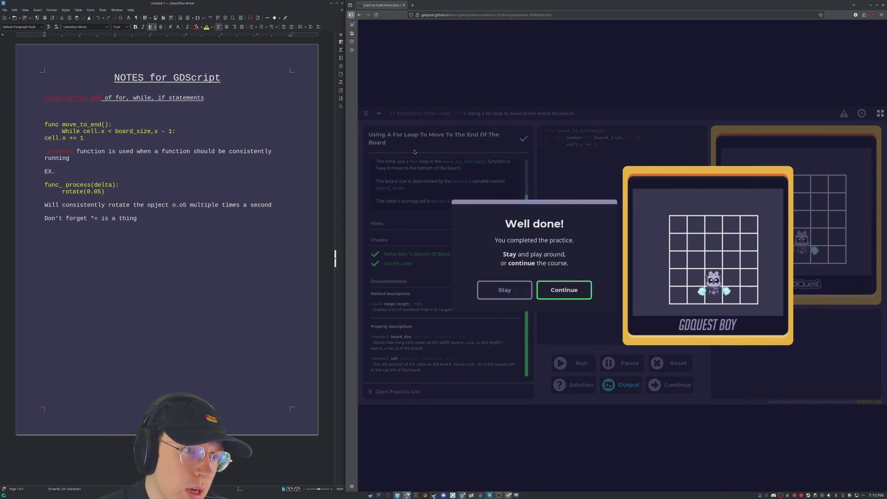
Check board_size in the GDScript notes, then continue to the Improving Code With A For Loop practice.
{"action": "left_click", "coordinate": [172, 146]}
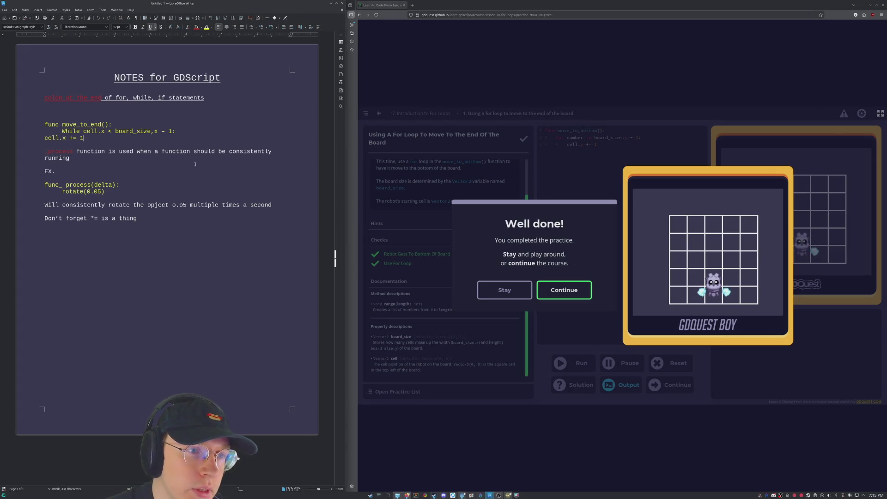
{"action": "left_click", "coordinate": [153, 131]}
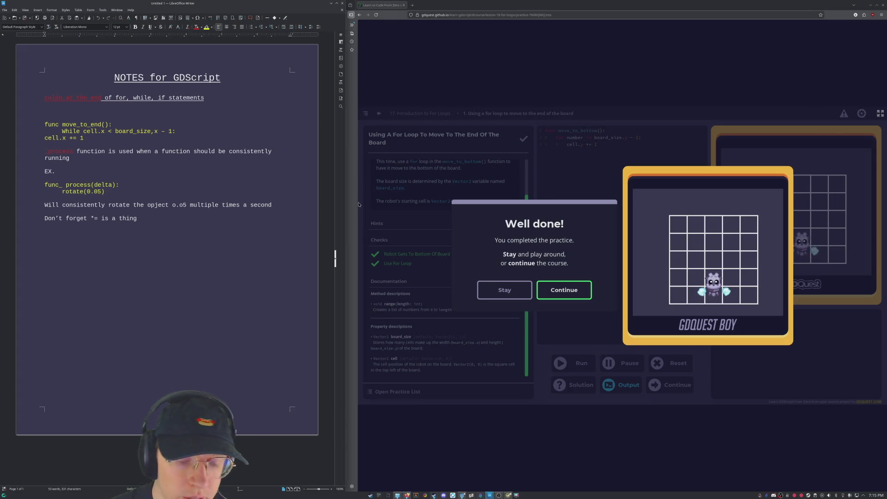
{"action": "type", "text": "."}
{"action": "left_click", "coordinate": [571, 290]}
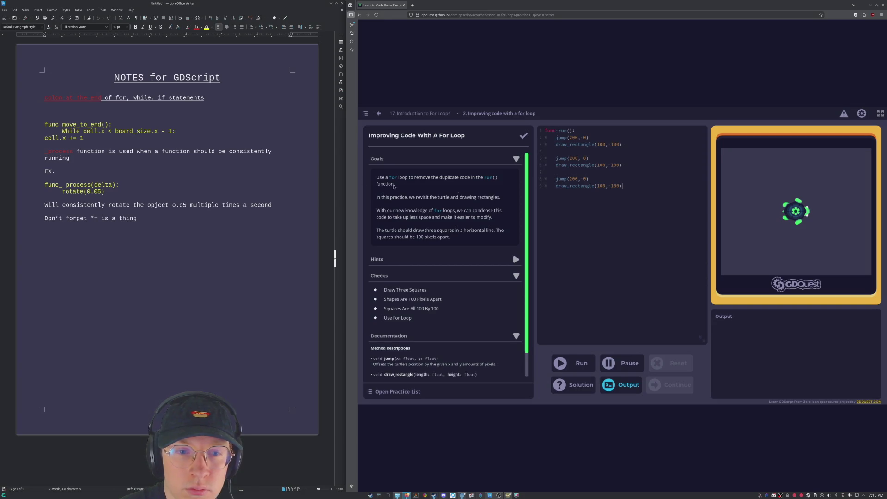
Delete the duplicated lines 5–9 and indent the remaining jump(200, 0) and draw_rectangle(100, 100) lines.
{"action": "left_click_drag", "start_coordinate": [622, 186], "coordinate": [528, 159]}
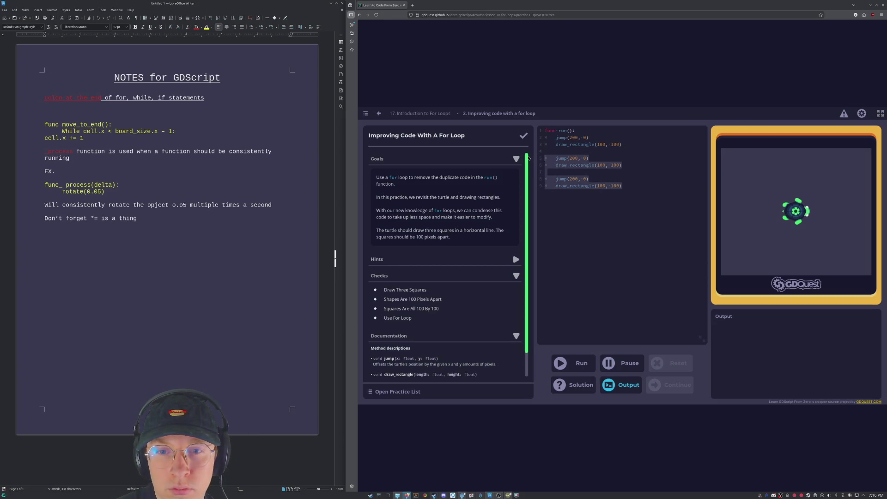
{"action": "key", "text": "BackSpace"}
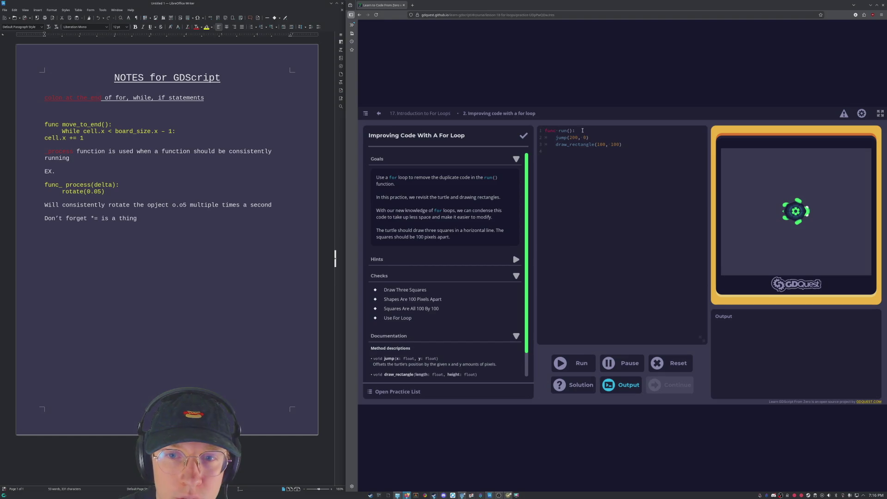
{"action": "left_click", "coordinate": [555, 139]}
{"action": "key", "text": "Tab"}
{"action": "key", "text": "Down"}
{"action": "key", "text": "Tab"}
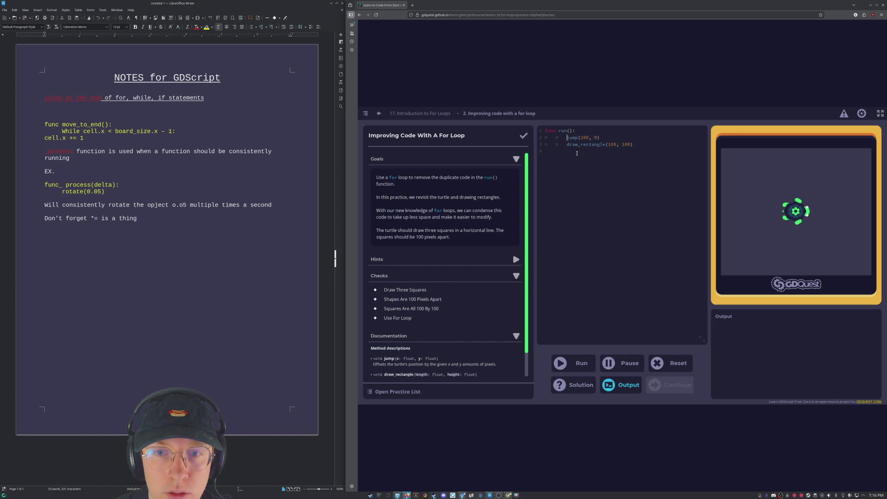
Add a 'for number in' line beneath func run(), above the indented pair.
{"action": "key", "text": "Up"}
{"action": "key", "text": "End"}
{"action": "key", "text": "Return"}
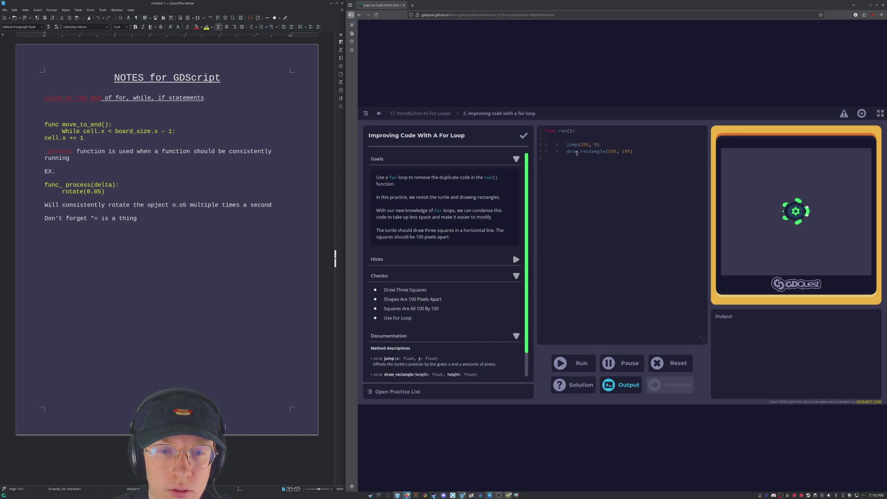
{"action": "type", "text": "for number in"}
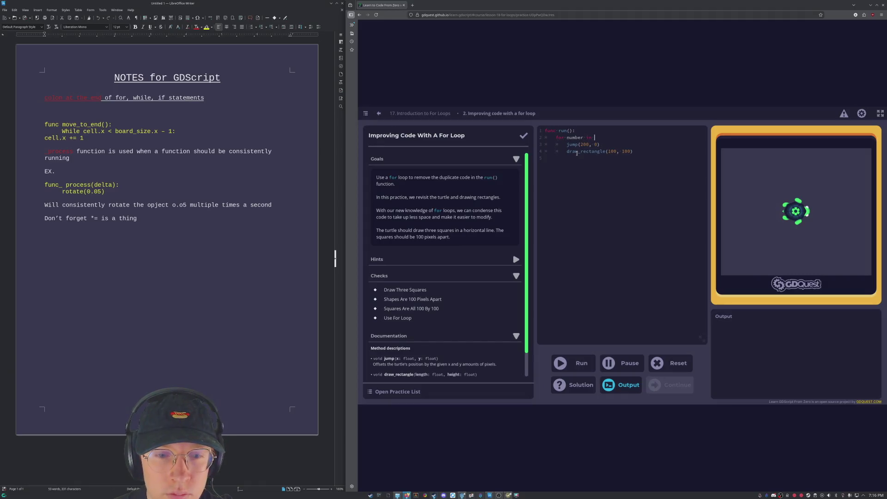
{"action": "scroll", "coordinate": [456, 362], "scroll_direction": "down", "scroll_amount": 1}
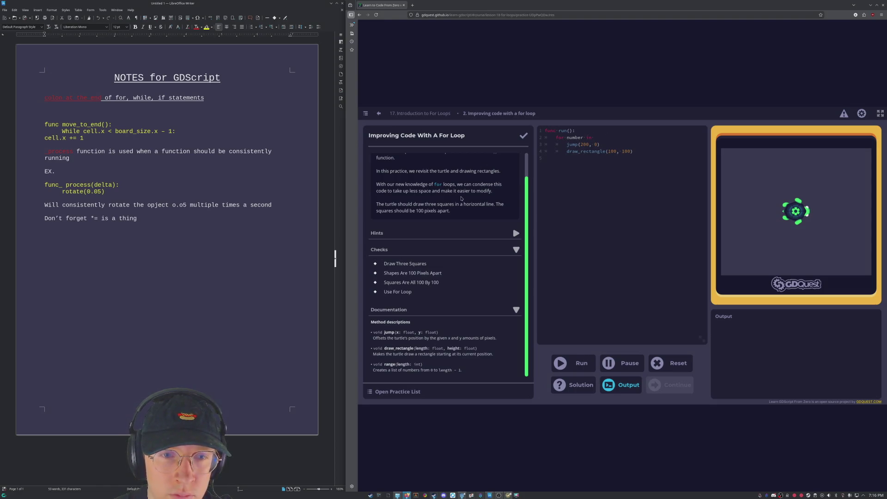
{"action": "scroll", "coordinate": [461, 198], "scroll_direction": "up", "scroll_amount": 1}
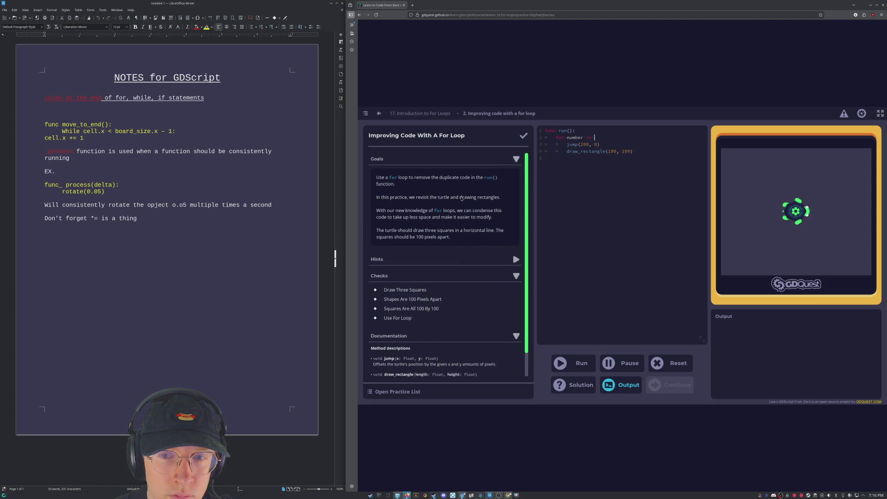
{"action": "scroll", "coordinate": [461, 199], "scroll_direction": "down", "scroll_amount": 1}
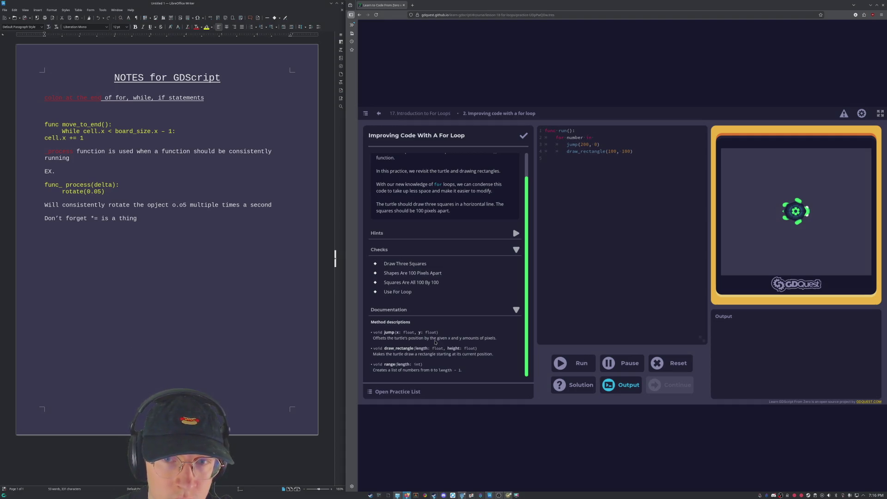
{"action": "scroll", "coordinate": [434, 342], "scroll_direction": "up", "scroll_amount": 1}
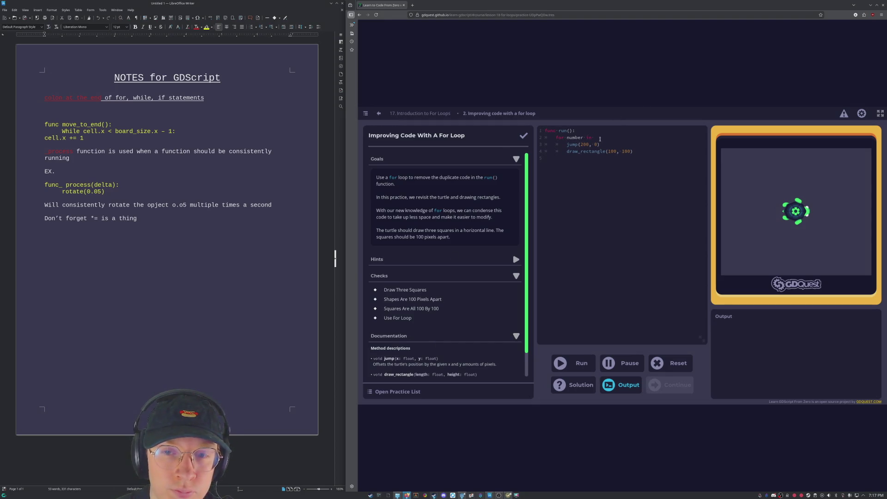
Complete the header as 'for number in range(3):', fixing the line 2 error, and run it.
{"action": "left_click_drag", "start_coordinate": [595, 138], "coordinate": [564, 137]}
{"action": "key", "text": "BackSpace"}
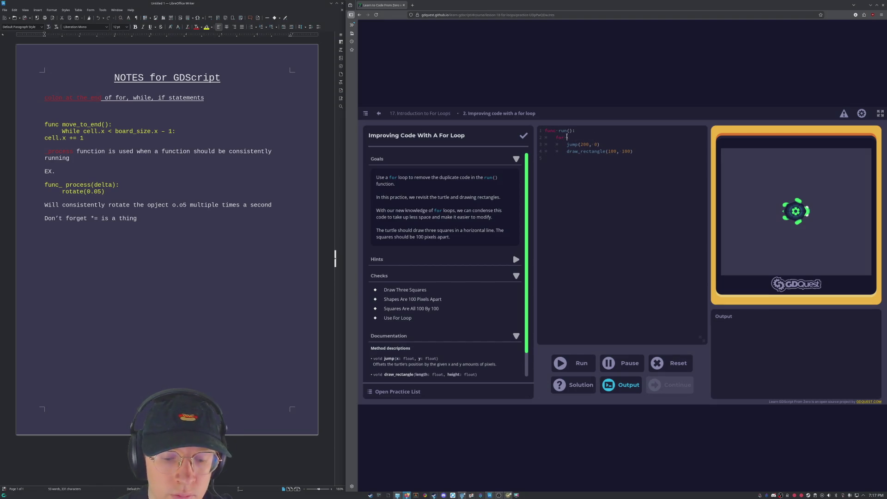
{"action": "type", "text": "(3)"}
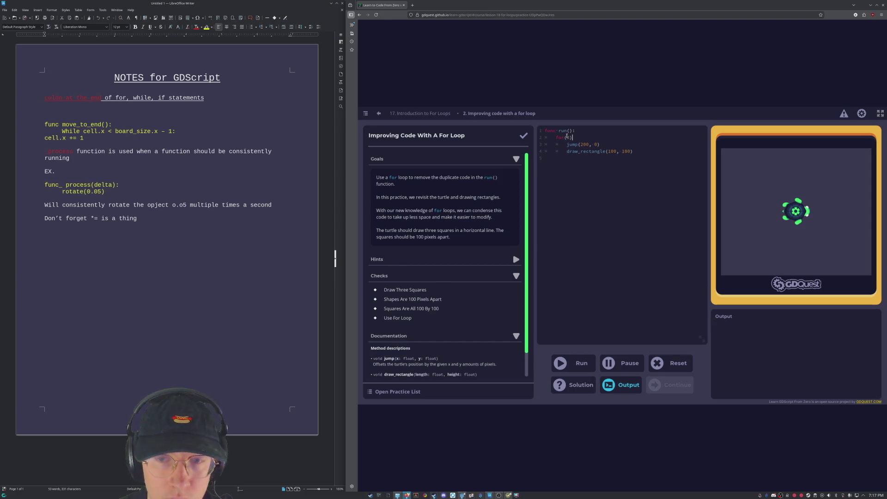
{"action": "type", "text": ":"}
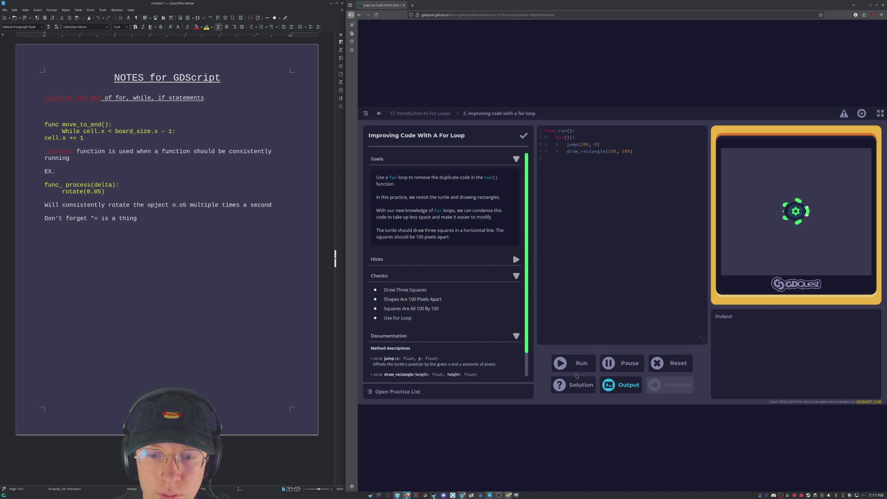
{"action": "left_click", "coordinate": [583, 364]}
{"action": "left_click", "coordinate": [570, 137]}
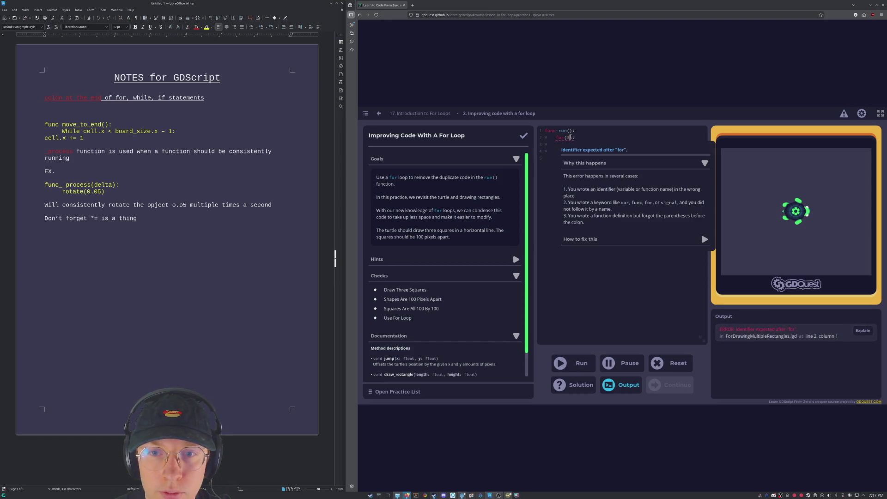
{"action": "key", "text": "BackSpace"}
{"action": "key", "text": "BackSpace"}
{"action": "key", "text": "BackSpace"}
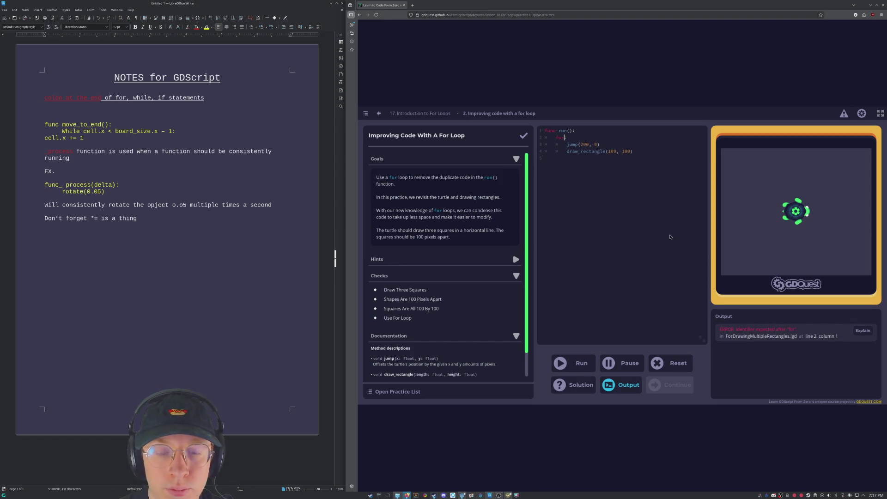
{"action": "type", "text": "number "}
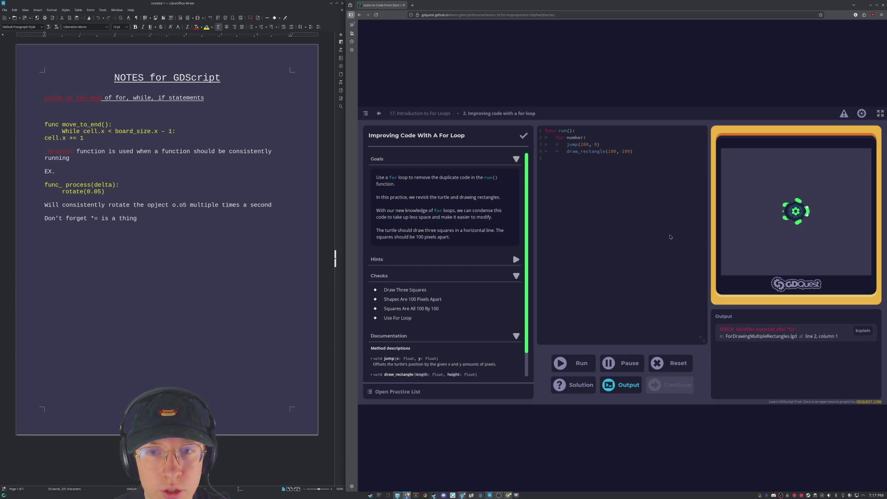
{"action": "type", "text": "in range(3):"}
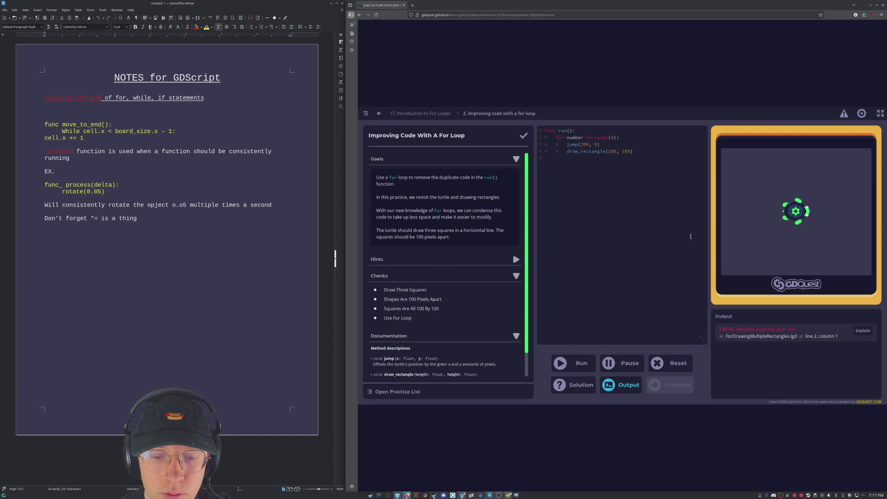
{"action": "left_click", "coordinate": [575, 363]}
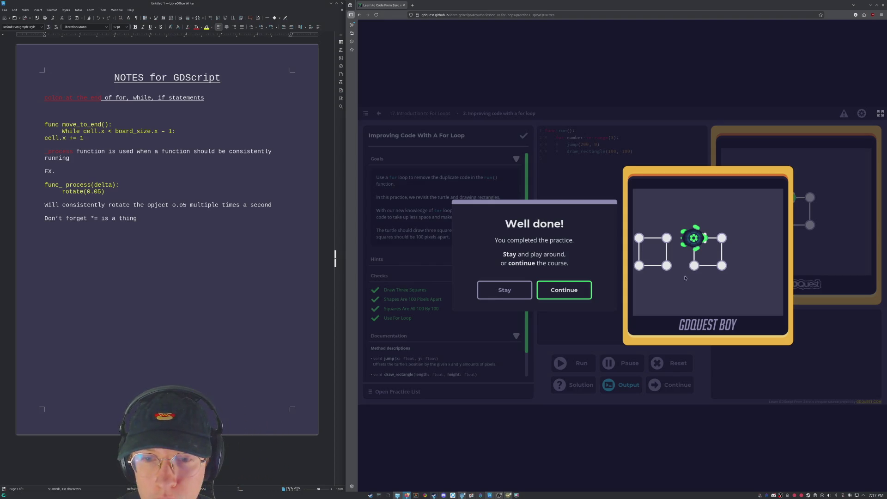
Dismiss the Well done! message to reach the Lesson complete screen.
{"action": "left_click", "coordinate": [572, 291]}
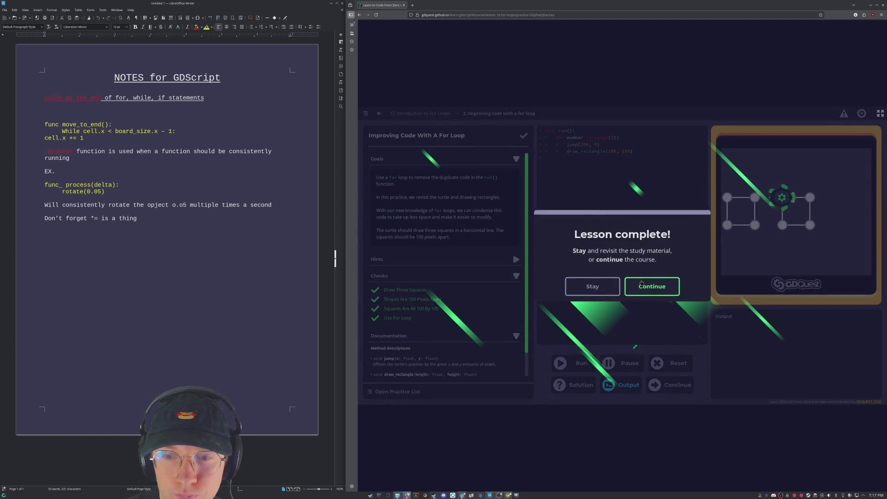
Continue to lesson 18, Creating arrays, and glance over its introduction.
{"action": "left_click", "coordinate": [641, 285]}
{"action": "scroll", "coordinate": [736, 231], "scroll_direction": "down", "scroll_amount": 3}
{"action": "scroll", "coordinate": [736, 231], "scroll_direction": "up", "scroll_amount": 2}
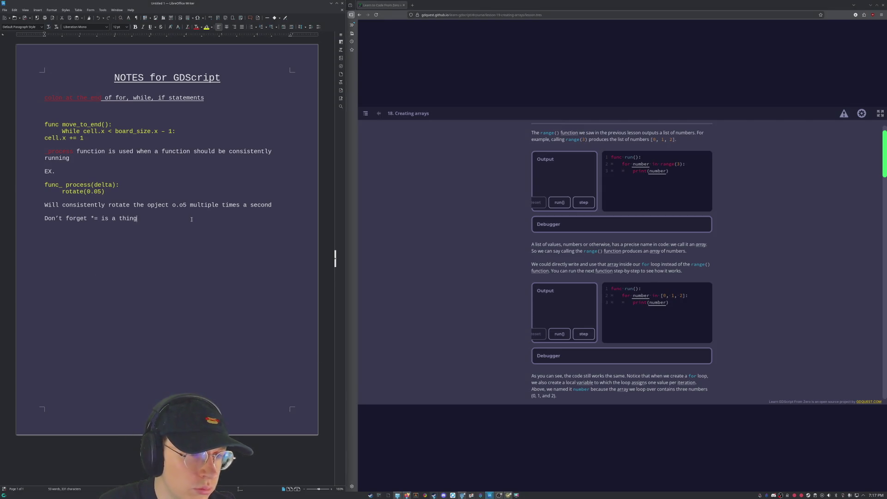
Scroll through the Creating arrays lesson to review its array syntax section.
{"action": "scroll", "coordinate": [503, 199], "scroll_direction": "down", "scroll_amount": 5}
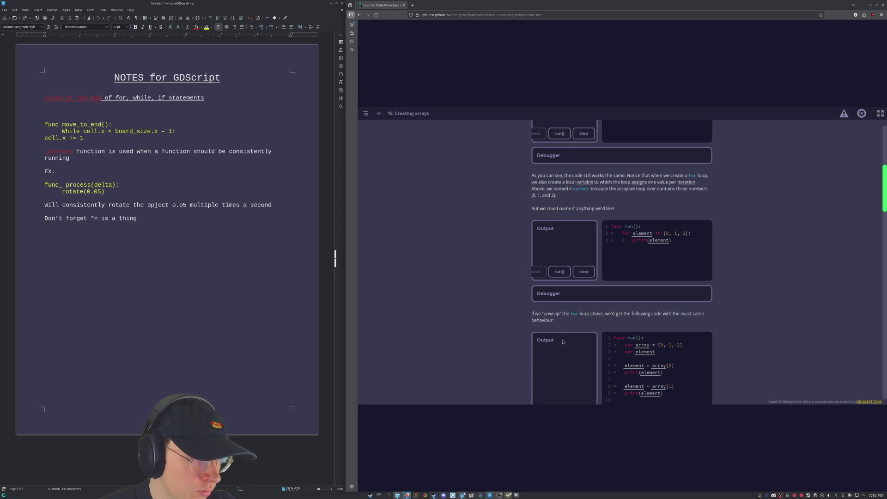
{"action": "scroll", "coordinate": [517, 212], "scroll_direction": "down", "scroll_amount": 10}
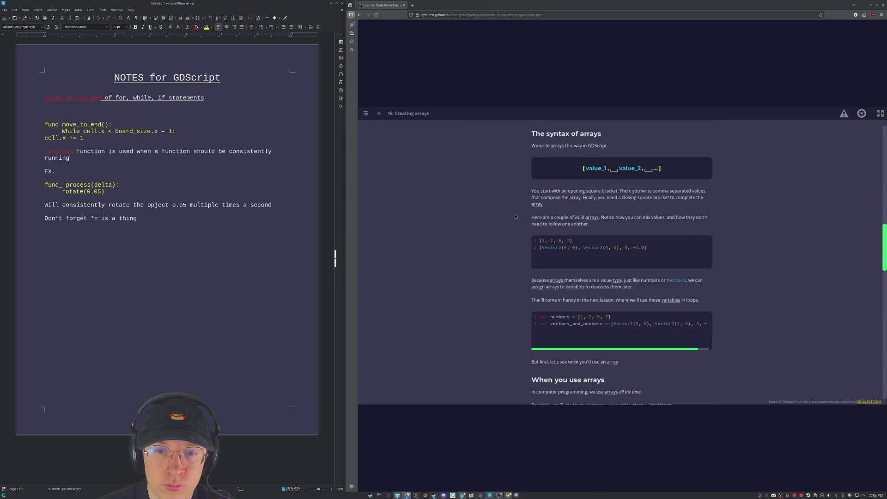
{"action": "scroll", "coordinate": [570, 238], "scroll_direction": "down", "scroll_amount": 5}
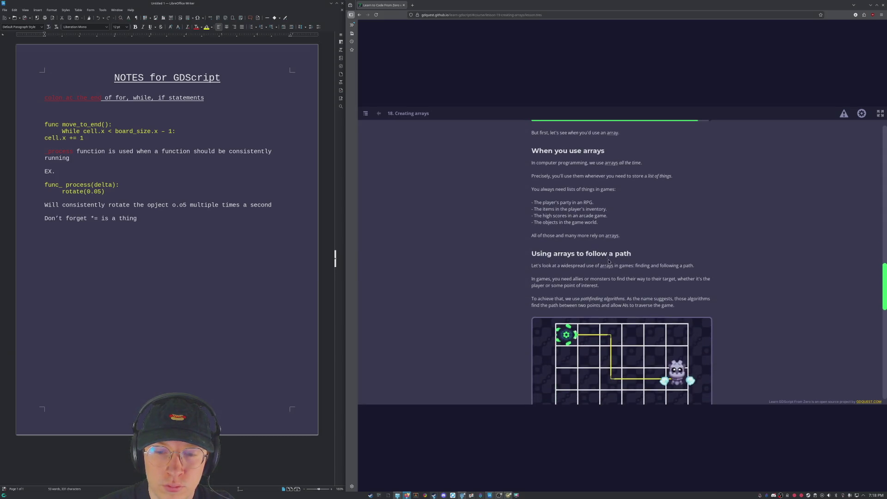
{"action": "scroll", "coordinate": [602, 261], "scroll_direction": "down", "scroll_amount": 3}
{"action": "scroll", "coordinate": [714, 284], "scroll_direction": "down", "scroll_amount": 2}
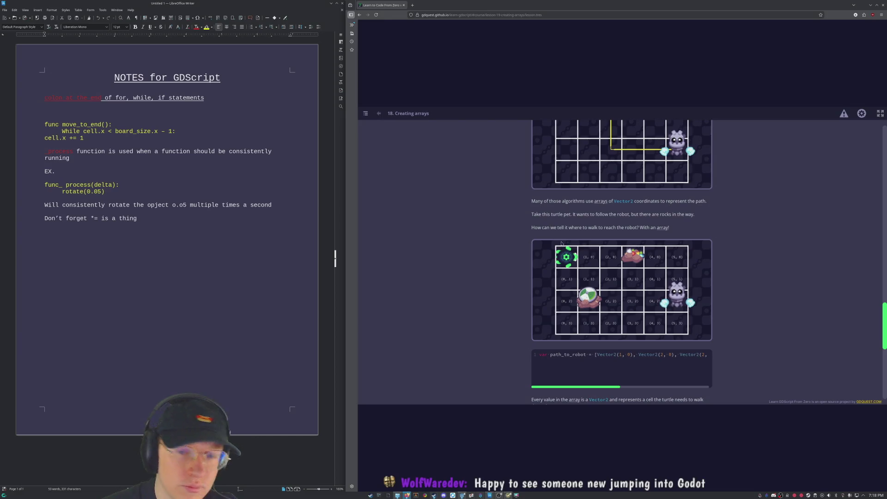
{"action": "scroll", "coordinate": [670, 277], "scroll_direction": "up", "scroll_amount": 4}
{"action": "scroll", "coordinate": [711, 299], "scroll_direction": "down", "scroll_amount": 2}
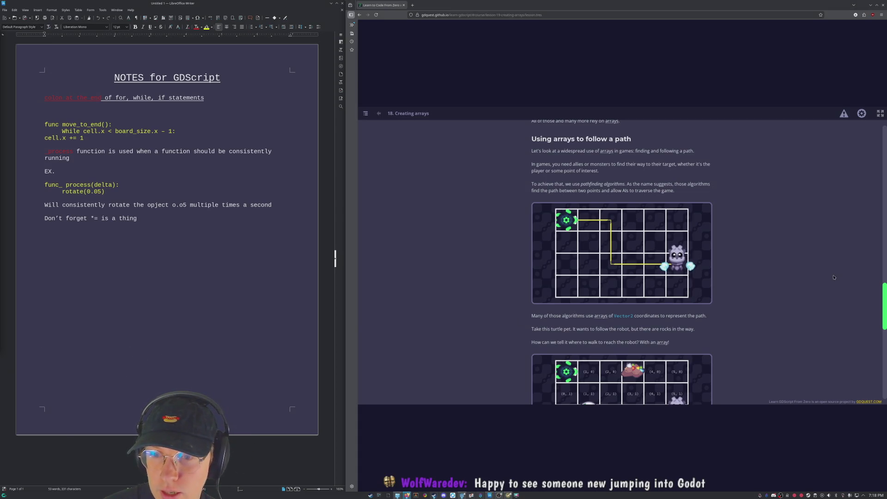
{"action": "scroll", "coordinate": [877, 266], "scroll_direction": "up", "scroll_amount": 4}
{"action": "scroll", "coordinate": [873, 244], "scroll_direction": "up", "scroll_amount": 5}
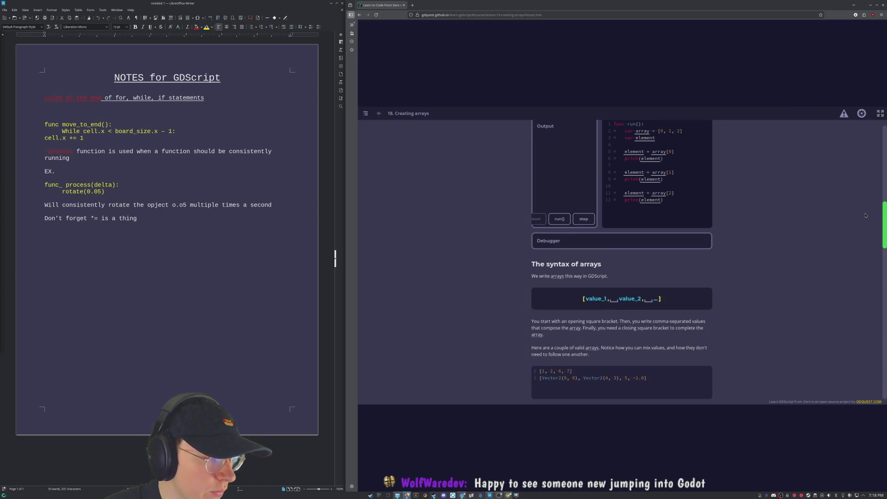
{"action": "scroll", "coordinate": [862, 220], "scroll_direction": "up", "scroll_amount": 4}
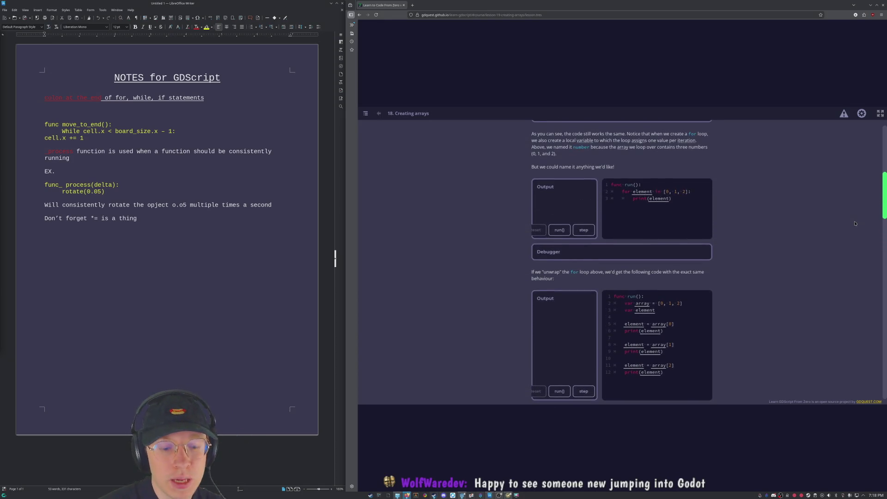
{"action": "scroll", "coordinate": [596, 222], "scroll_direction": "down", "scroll_amount": 4}
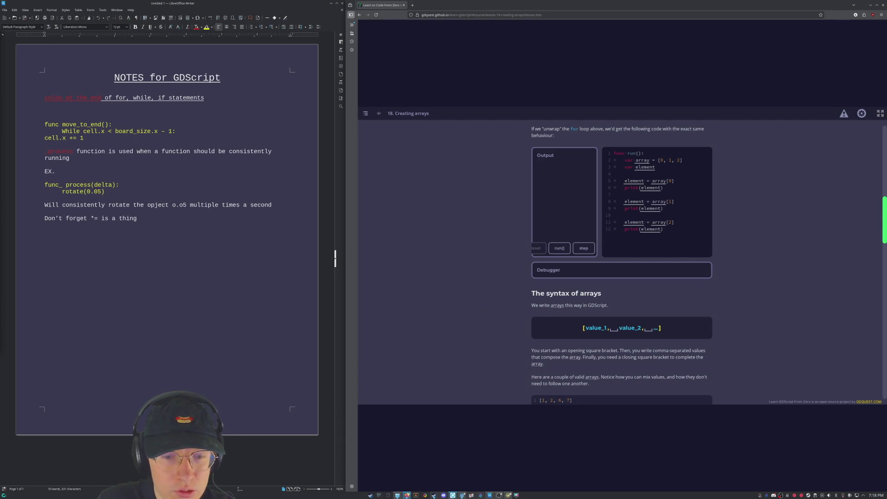
Close the running Godot game window and minimize the Godot editor.
{"action": "left_click", "coordinate": [462, 495]}
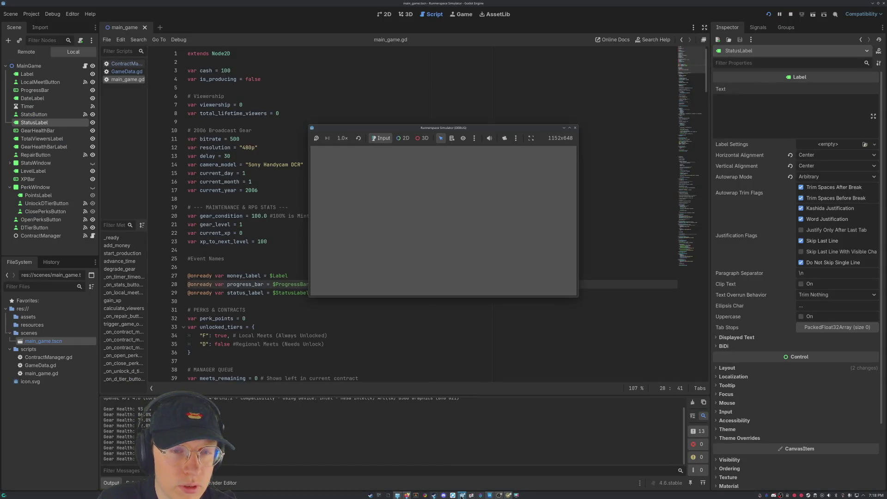
{"action": "left_click", "coordinate": [575, 128]}
{"action": "left_click", "coordinate": [873, 4]}
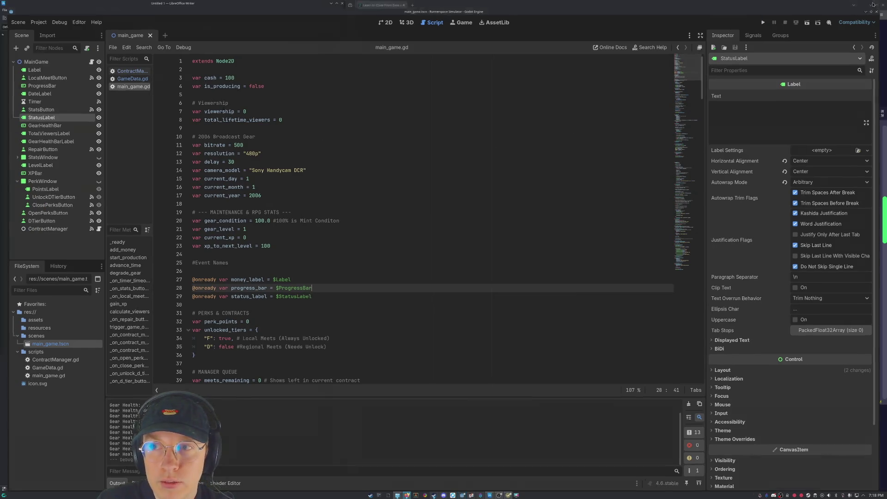
{"action": "left_click", "coordinate": [858, 12]}
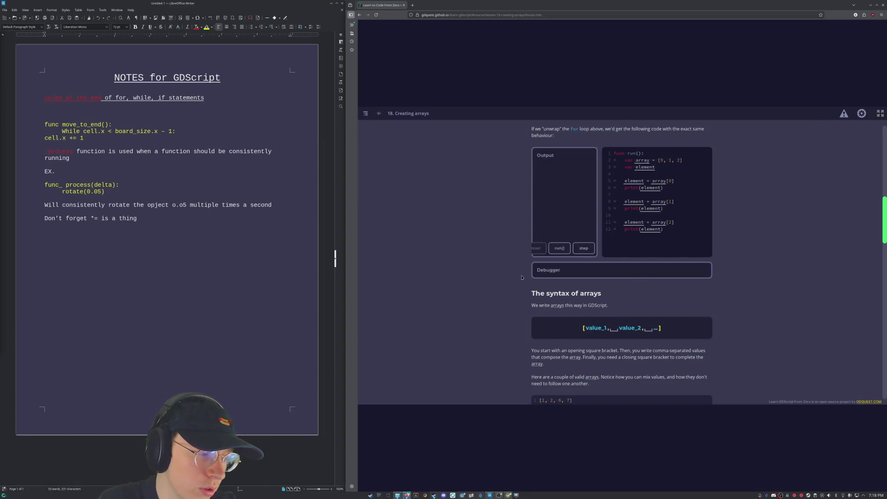
Scroll to the lesson's Practices list and open the Walking To The Robot practice.
{"action": "scroll", "coordinate": [516, 275], "scroll_direction": "down", "scroll_amount": 5}
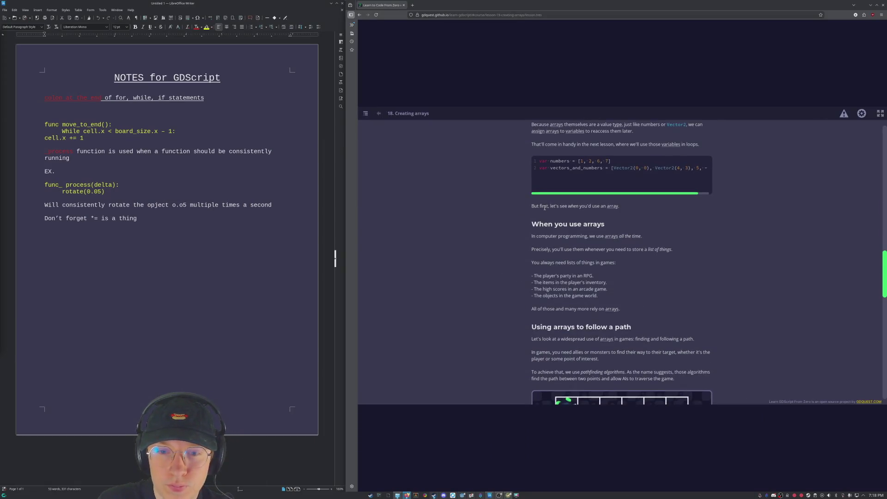
{"action": "scroll", "coordinate": [562, 182], "scroll_direction": "down", "scroll_amount": 3}
{"action": "scroll", "coordinate": [541, 215], "scroll_direction": "down", "scroll_amount": 3}
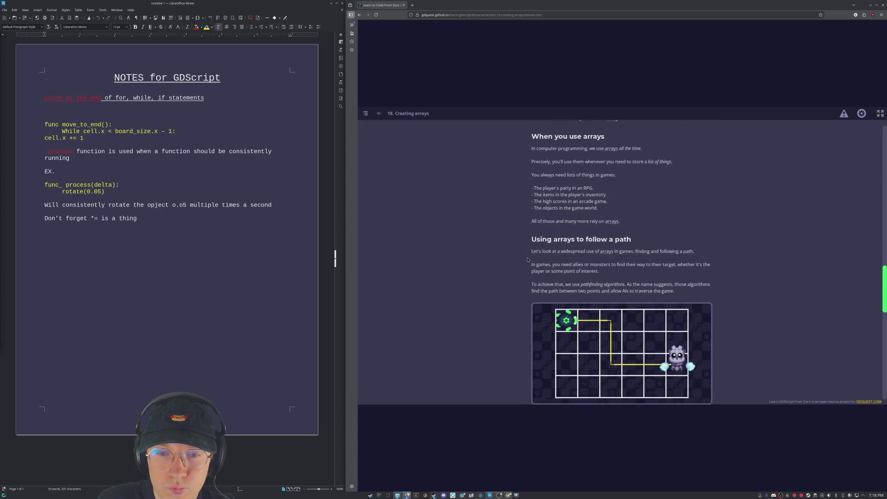
{"action": "scroll", "coordinate": [541, 215], "scroll_direction": "down", "scroll_amount": 10}
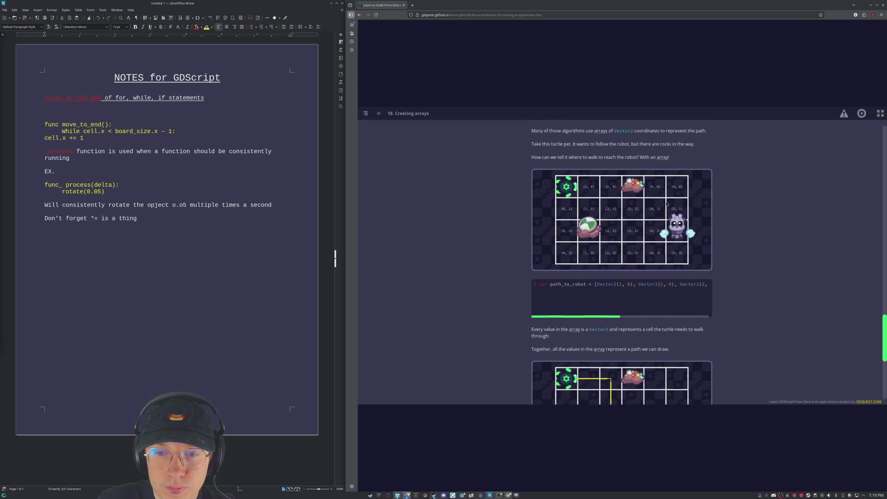
{"action": "scroll", "coordinate": [638, 253], "scroll_direction": "up", "scroll_amount": 5}
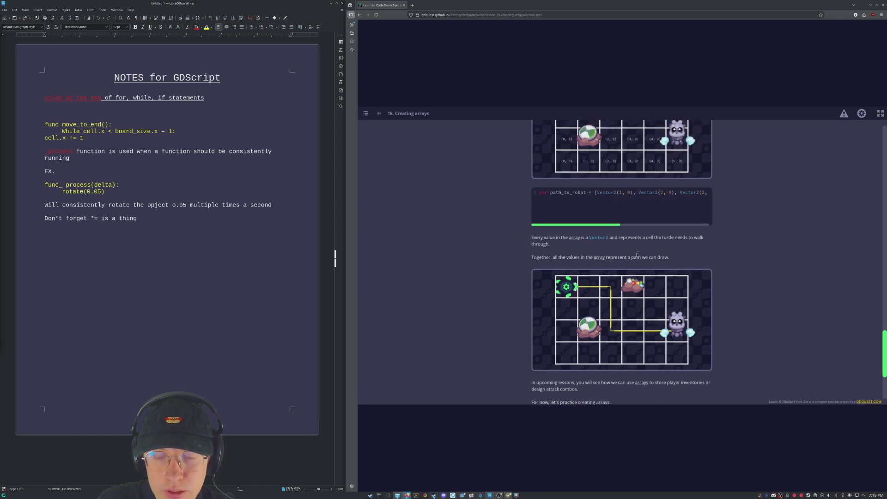
{"action": "scroll", "coordinate": [637, 254], "scroll_direction": "up", "scroll_amount": 10}
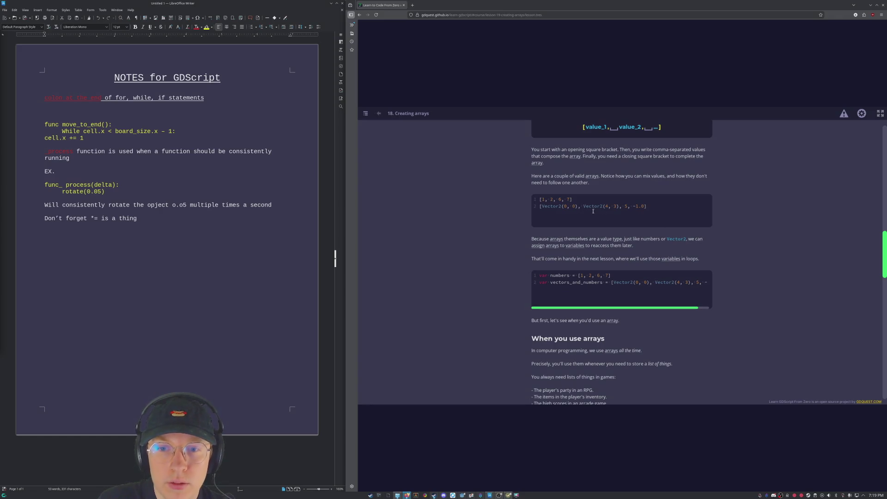
{"action": "scroll", "coordinate": [596, 231], "scroll_direction": "down", "scroll_amount": 10}
{"action": "scroll", "coordinate": [614, 242], "scroll_direction": "down", "scroll_amount": 5}
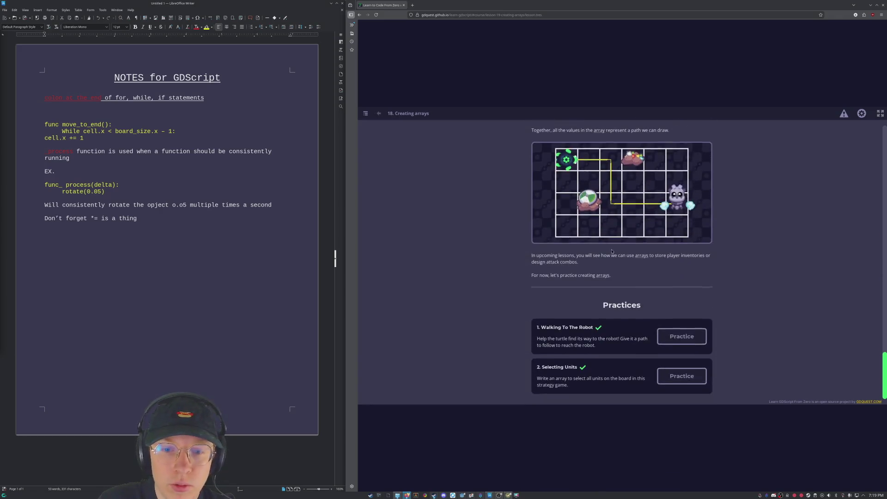
{"action": "left_click", "coordinate": [679, 335]}
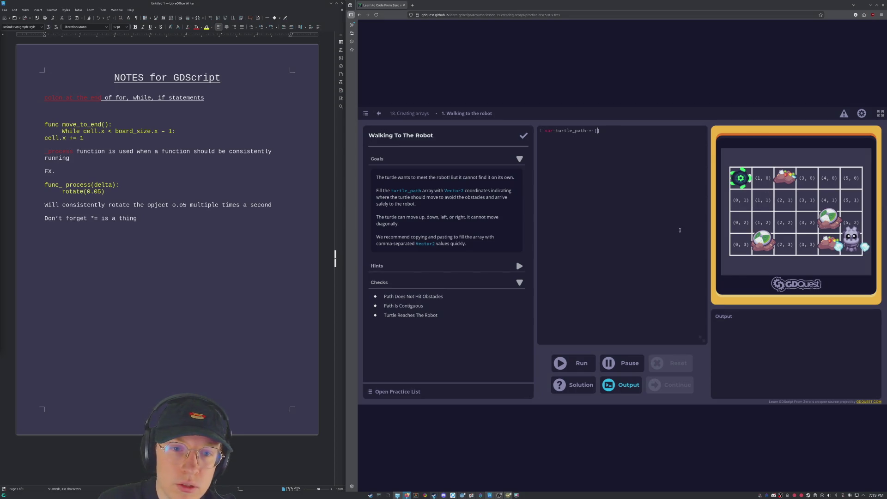
Enter Vector2(1,0) and Vector2(1,1) into turtle_path, then copy the last entry for reuse.
{"action": "type", "text": "Vec"}
{"action": "type", "text": "t"}
{"action": "type", "text": "or2"}
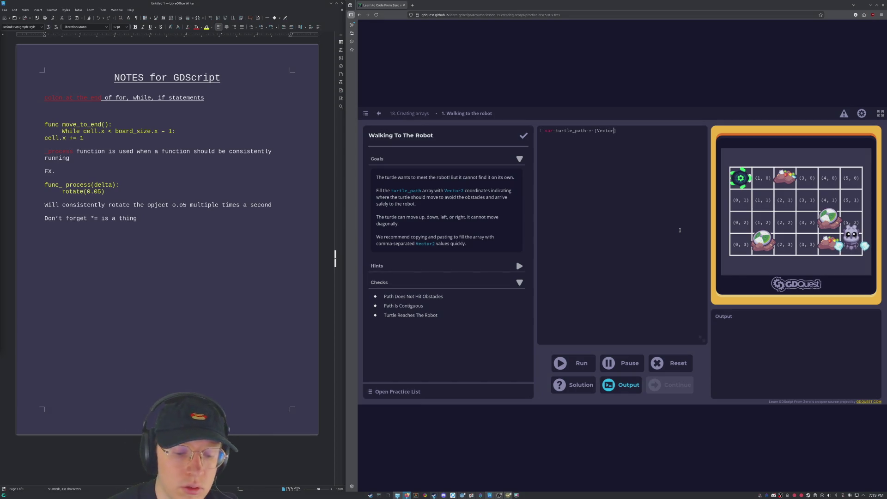
{"action": "type", "text": "("}
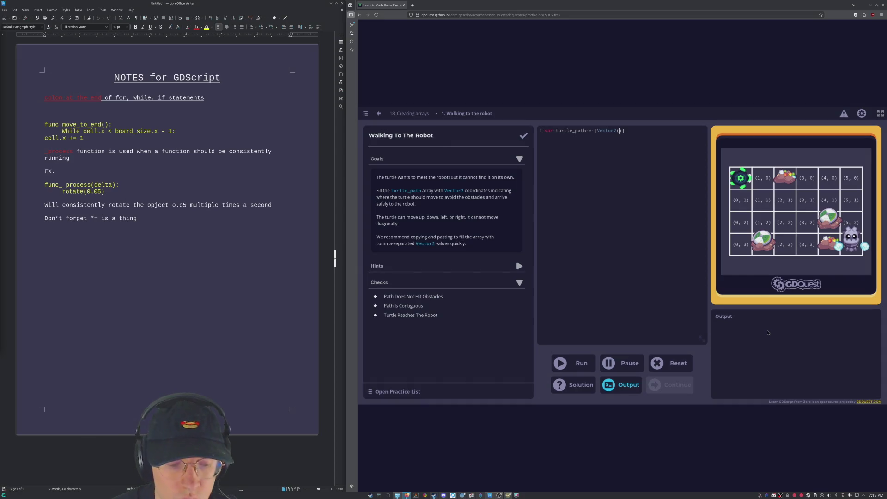
{"action": "type", "text": "1,0"}
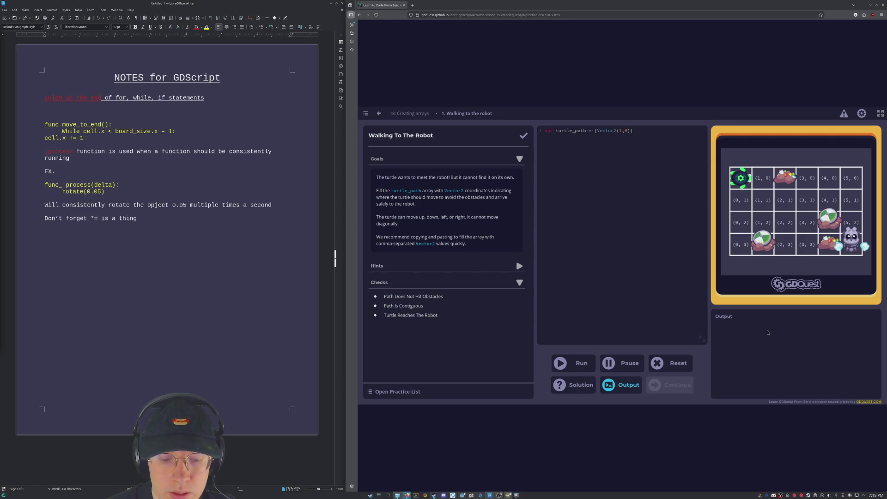
{"action": "type", "text": ","}
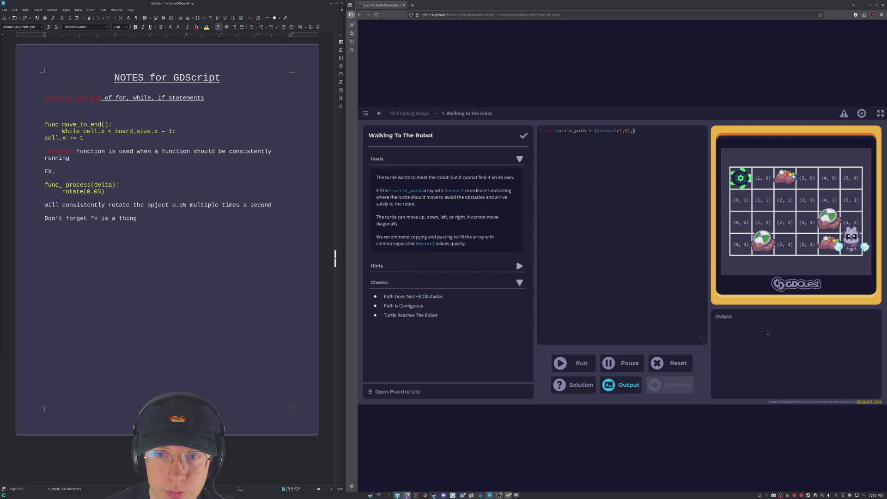
{"action": "type", "text": "Vector2"}
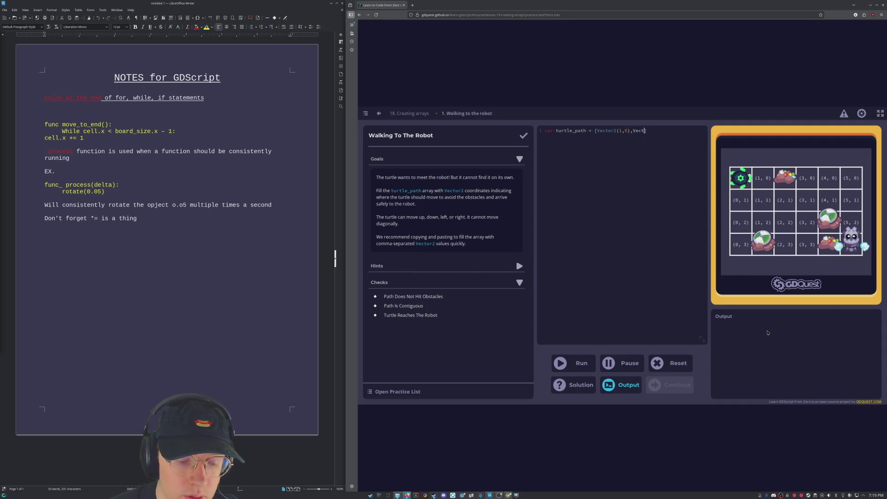
{"action": "type", "text": "(2"}
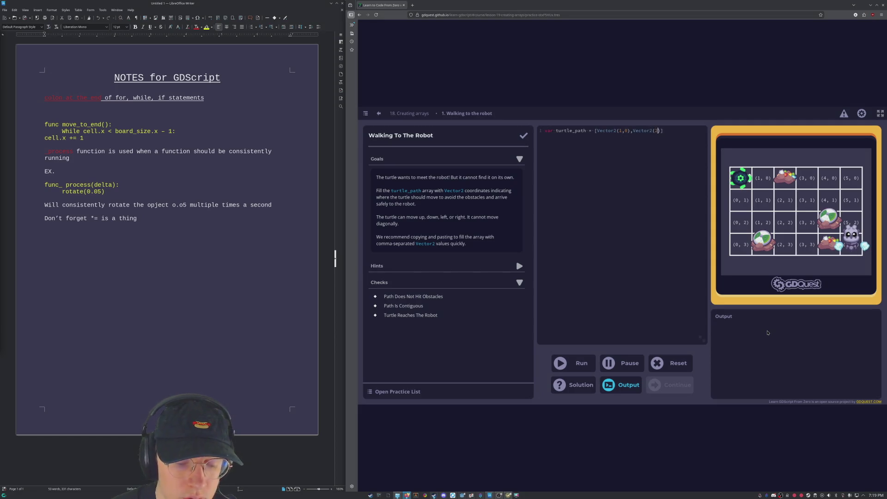
{"action": "type", "text": ",1"}
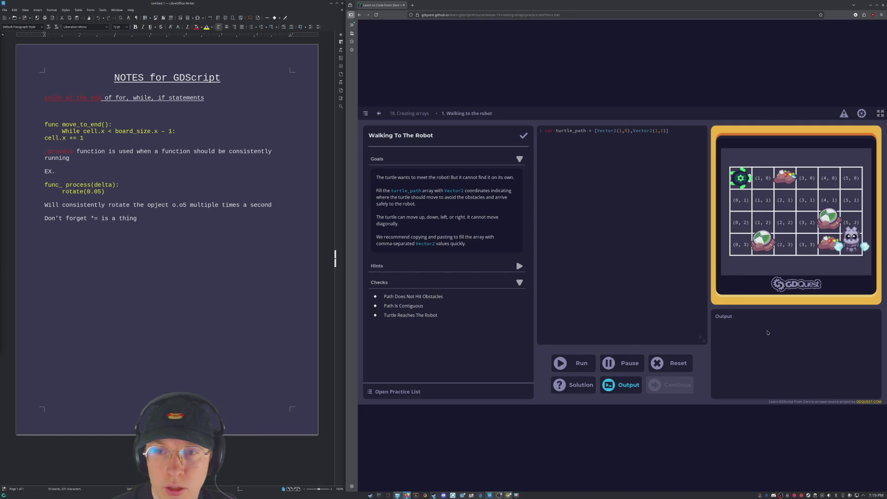
{"action": "key", "text": "shift+Left"}
{"action": "key", "text": "shift+Left"}
{"action": "key", "text": "shift+Left"}
{"action": "key", "text": "ctrl+c"}
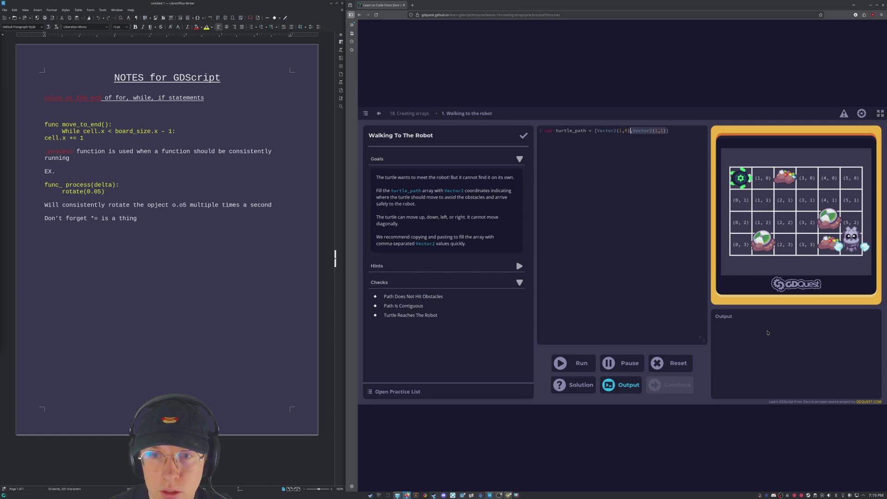
{"action": "key", "text": "Right"}
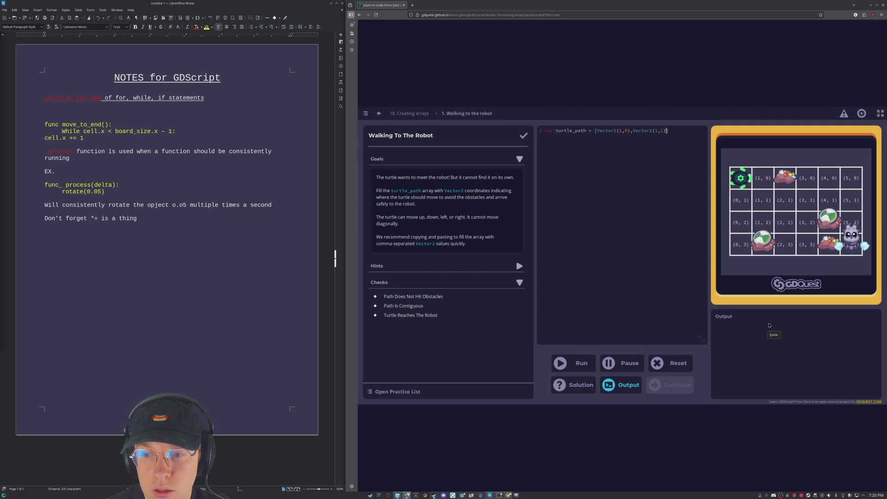
{"action": "right_click", "coordinate": [665, 131]}
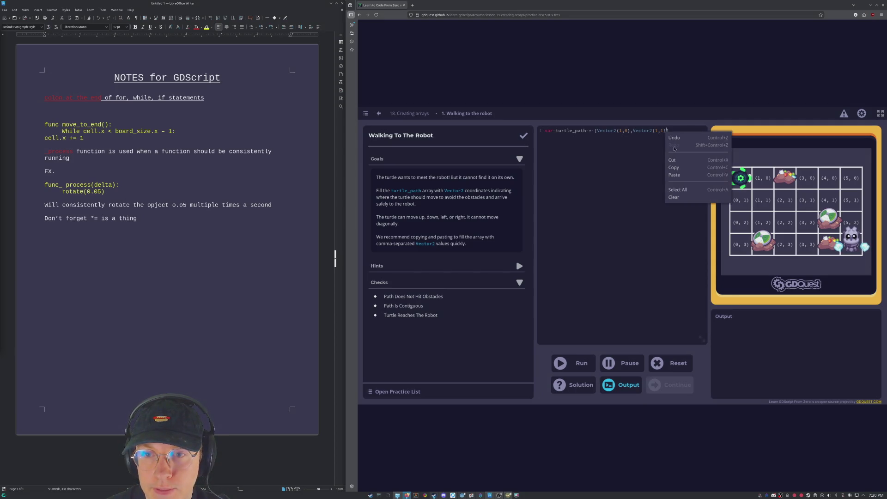
Paste extra Vector2(1,1) entries into turtle_path and change an earlier coordinate to 1.
{"action": "left_click", "coordinate": [684, 176]}
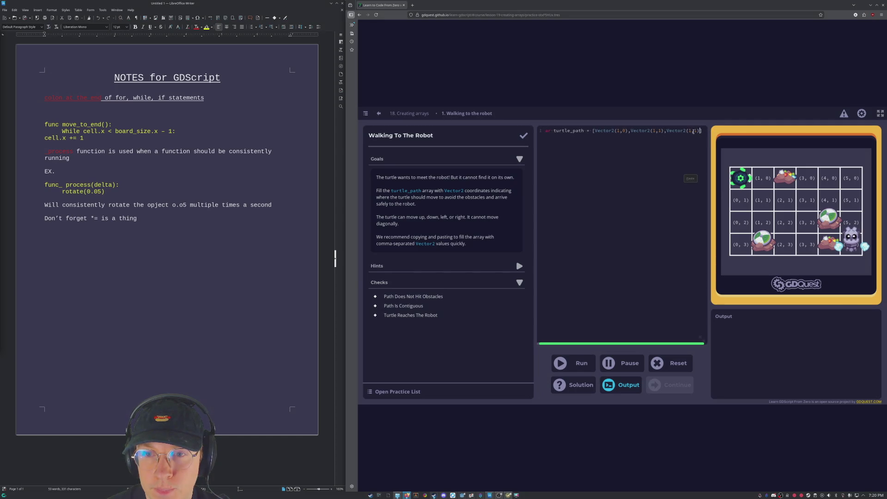
{"action": "right_click", "coordinate": [700, 132]}
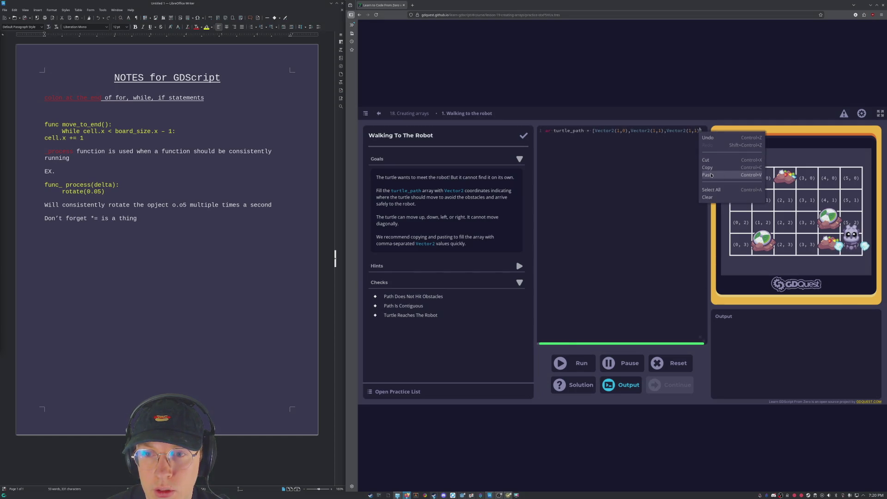
{"action": "left_click", "coordinate": [705, 174]}
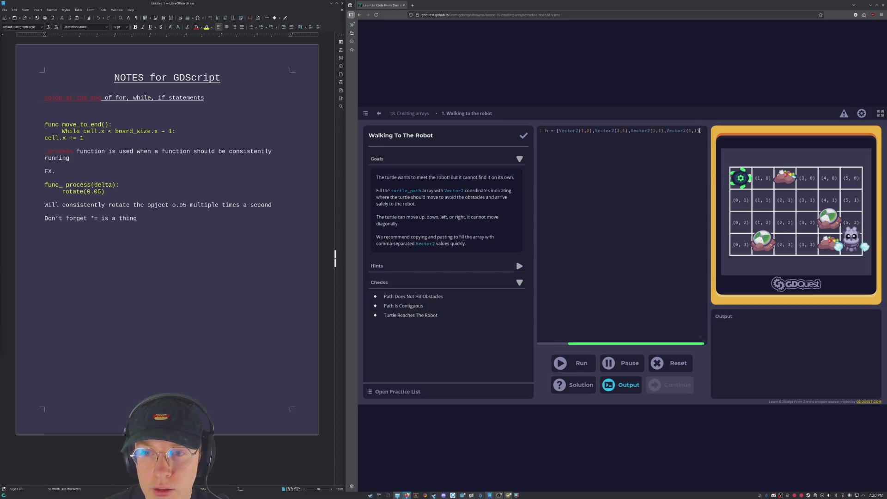
{"action": "key", "text": "ctrl+v"}
{"action": "type", "text": ",Vector2(1,1)"}
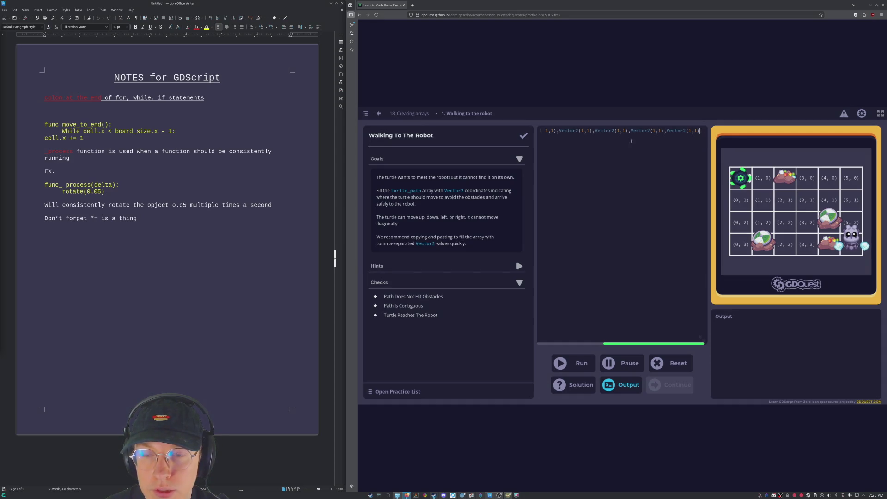
{"action": "key", "text": "Left"}
{"action": "key", "text": "Left"}
{"action": "key", "text": "Left"}
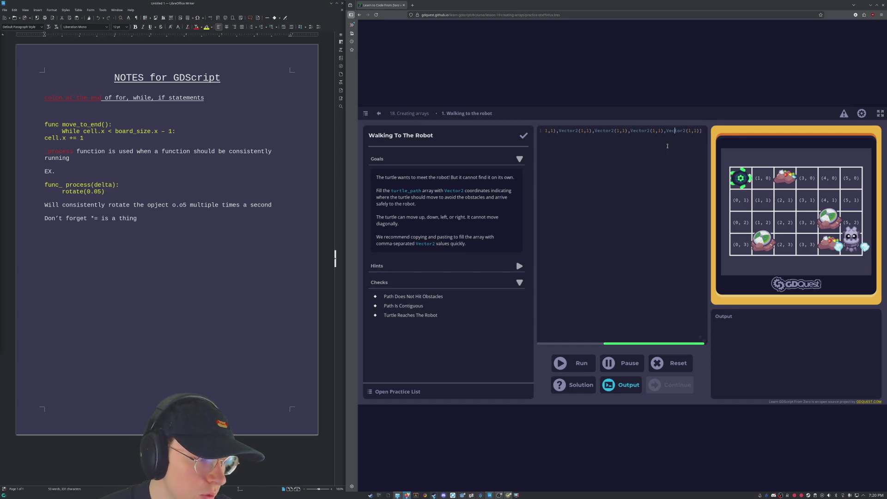
{"action": "key", "text": "Left"}
{"action": "key", "text": "Left"}
{"action": "key", "text": "Left"}
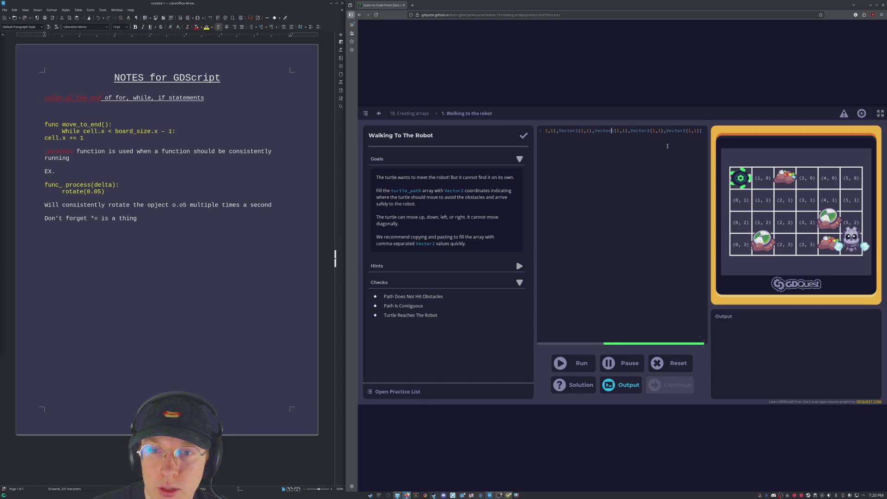
{"action": "key", "text": "Left"}
{"action": "key", "text": "Left"}
{"action": "key", "text": "Left"}
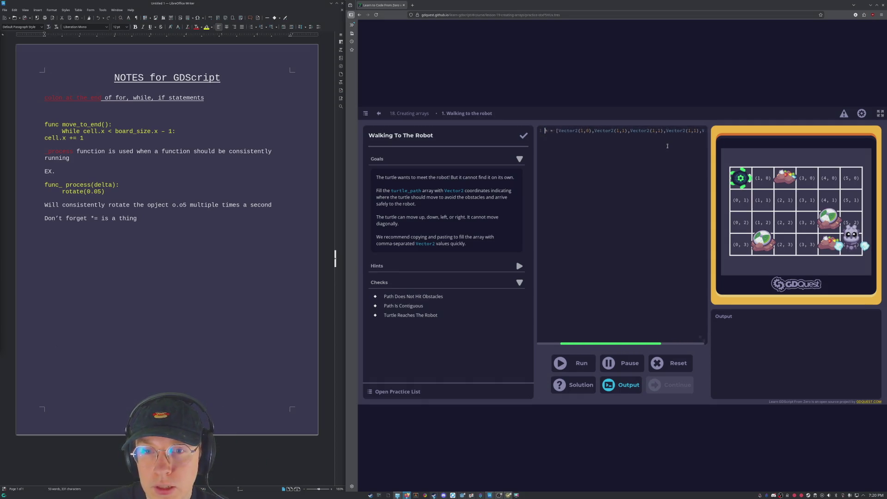
{"action": "type", "text": "1"}
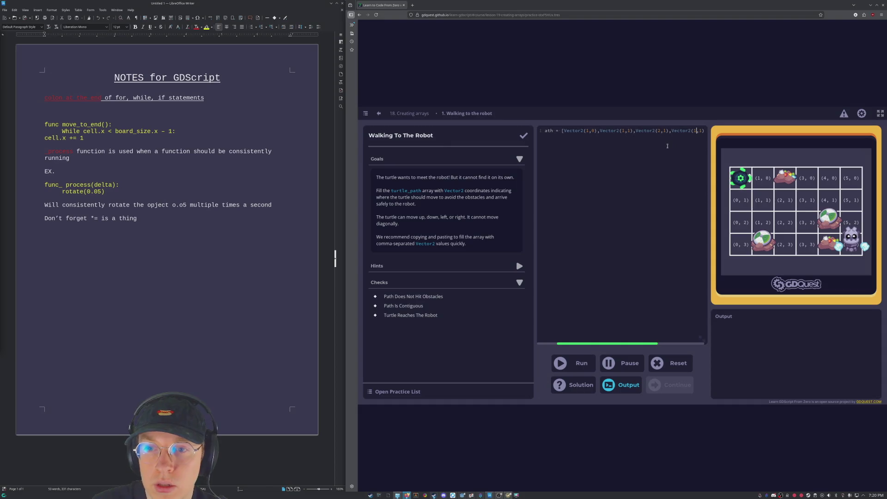
Append more pasted entries, changing x values so the path runs along row 1 to Vector2(5,1).
{"action": "key", "text": "End"}
{"action": "type", "text": ","}
{"action": "key", "text": "ctrl+v"}
{"action": "key", "text": "Left"}
{"action": "key", "text": "Left"}
{"action": "key", "text": "Left"}
{"action": "key", "text": "Delete"}
{"action": "type", "text": "4"}
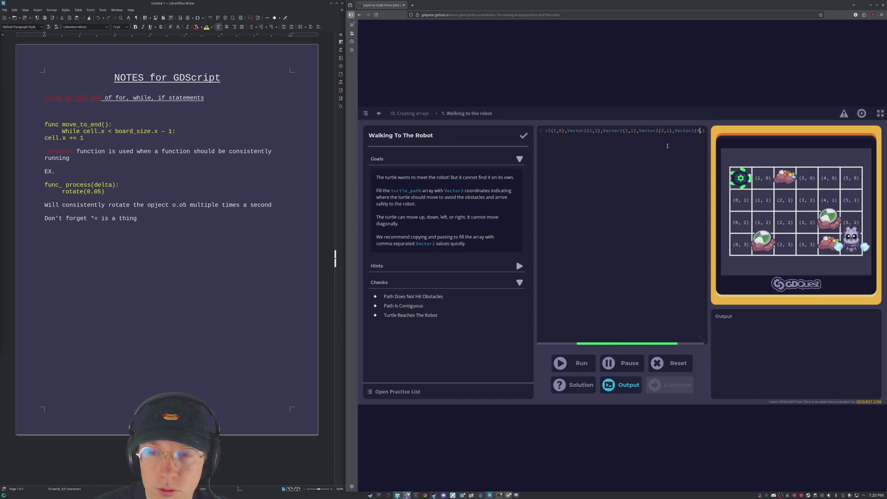
{"action": "key", "text": "End"}
{"action": "type", "text": ","}
{"action": "key", "text": "ctrl+v"}
{"action": "key", "text": "Left"}
{"action": "key", "text": "Left"}
{"action": "key", "text": "Left"}
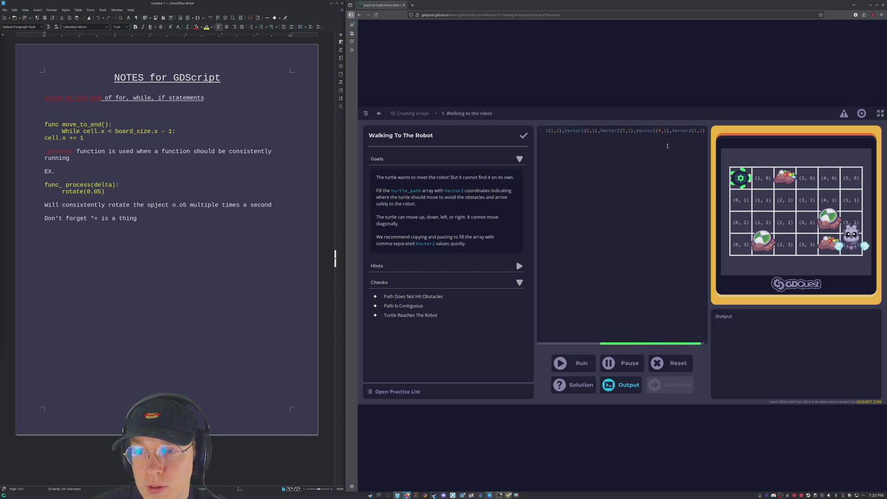
Add copies of Vector2(5,1) leading down to Vector2(5,3), then run the path.
{"action": "key", "text": "End"}
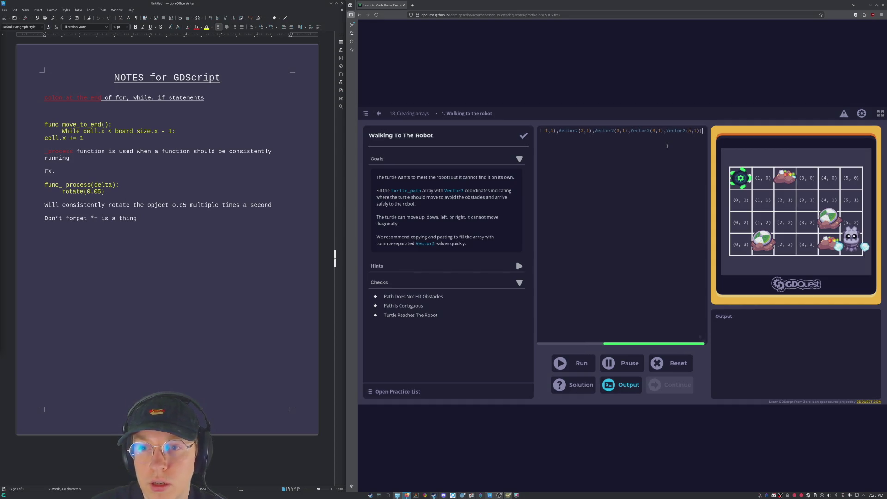
{"action": "key", "text": "shift+Left"}
{"action": "key", "text": "shift+Left"}
{"action": "key", "text": "shift+Left"}
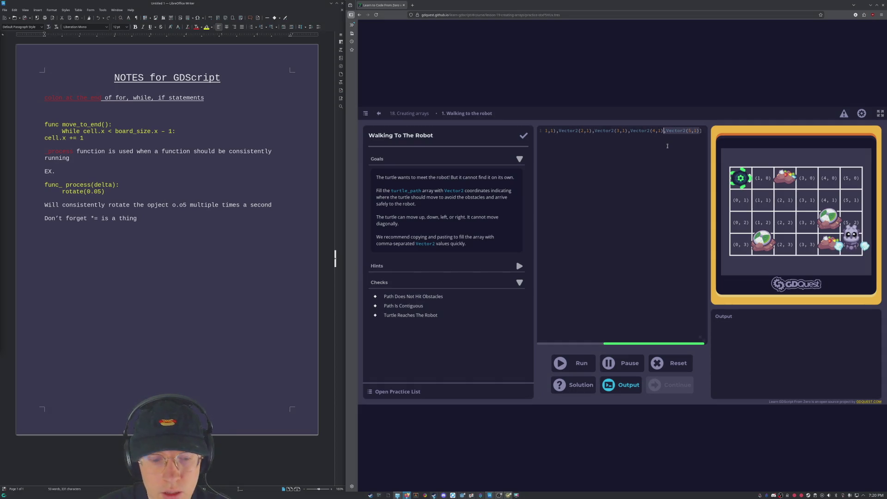
{"action": "key", "text": "Right"}
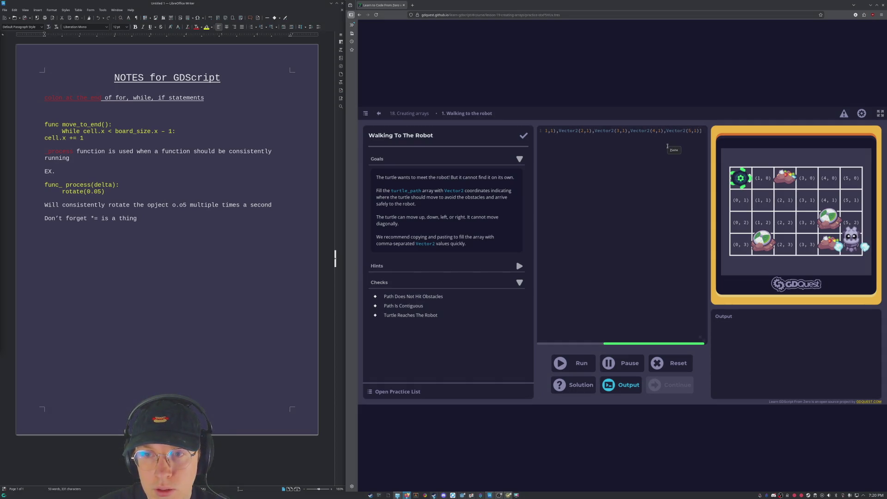
{"action": "left_click", "coordinate": [672, 155]}
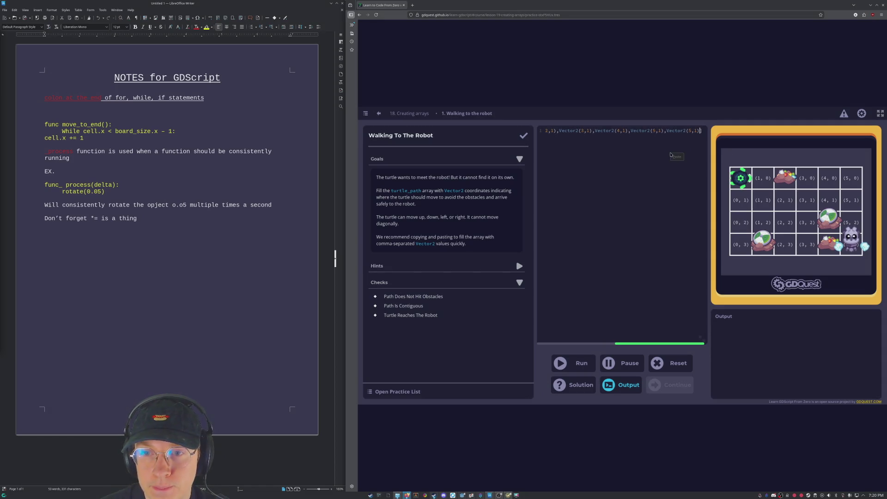
{"action": "type", "text": ",Vector2(5,1)"}
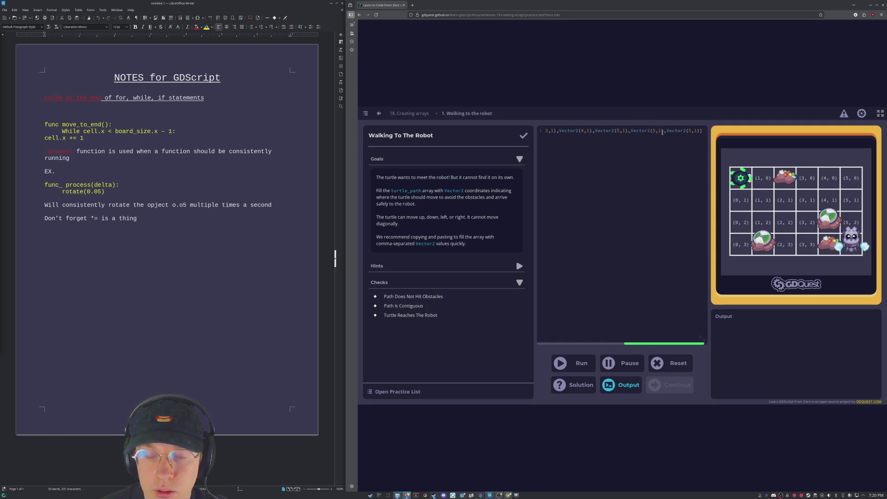
{"action": "double_click", "coordinate": [662, 133]}
{"action": "type", "text": "2"}
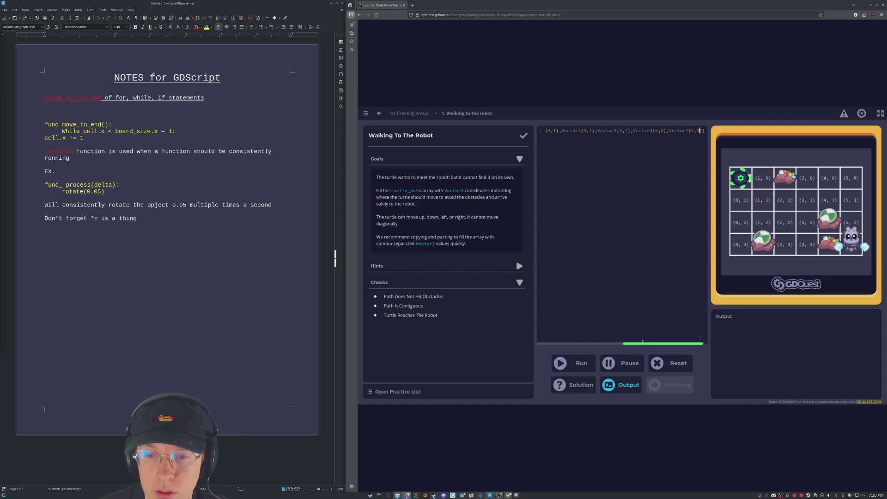
{"action": "left_click_drag", "start_coordinate": [628, 344], "coordinate": [517, 330]}
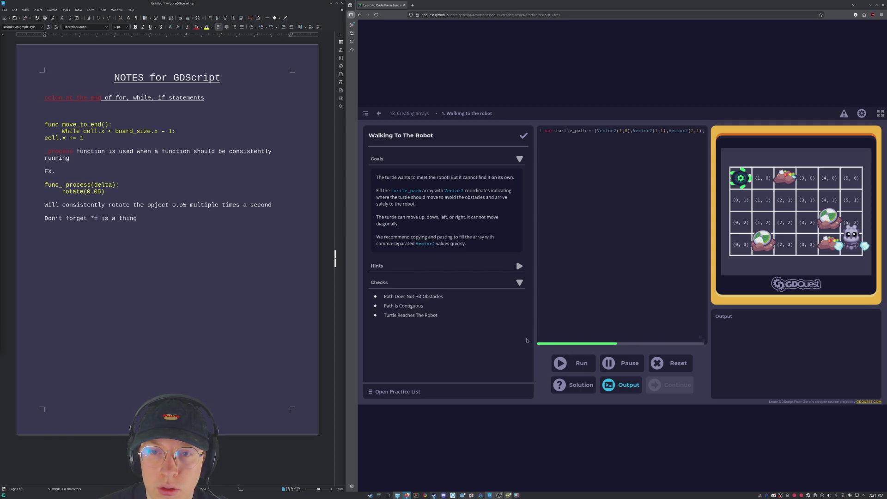
{"action": "left_click", "coordinate": [572, 365]}
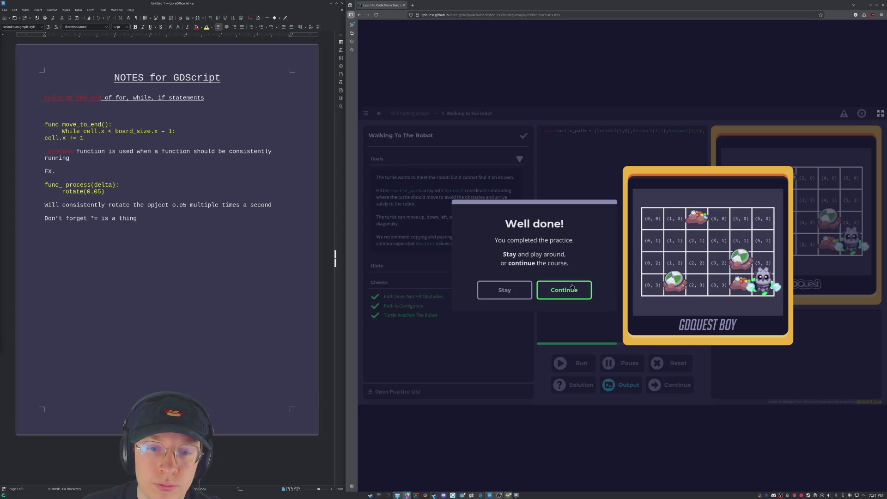
Continue to Selecting Units and paste Vector2(5,1) into the select_units array.
{"action": "left_click", "coordinate": [570, 285]}
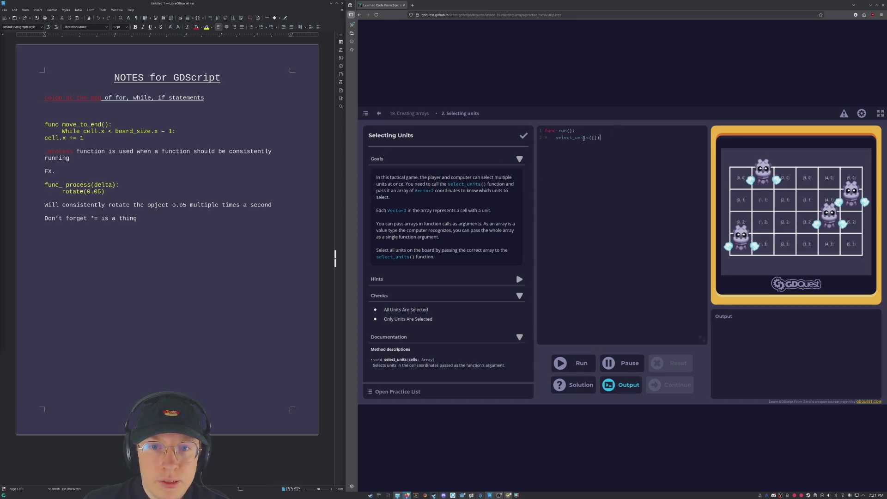
{"action": "key", "text": "Left"}
{"action": "key", "text": "Left"}
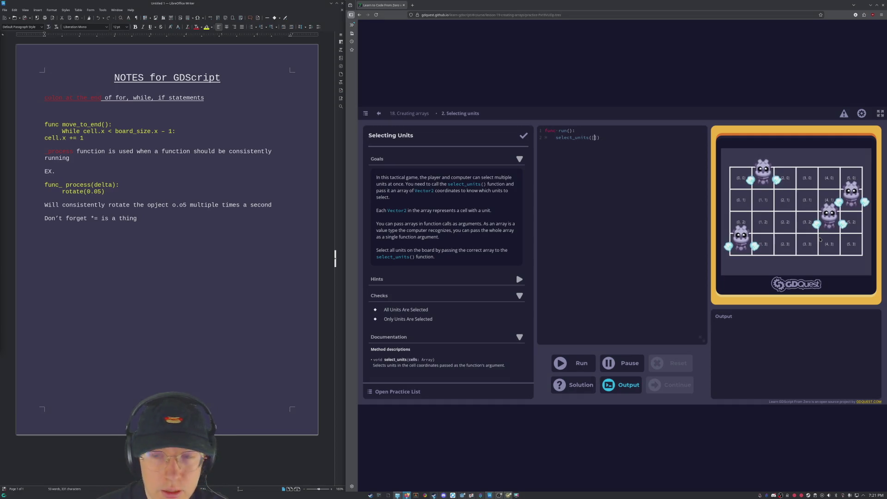
{"action": "type", "text": ",Vector2(5,1)"}
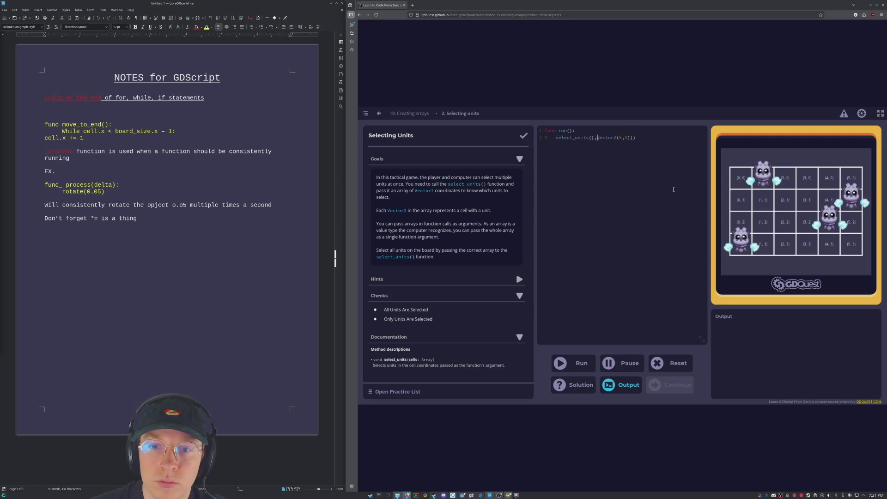
Add Vector2(1,0), Vector2(0,4) and Vector2(4,3) after Vector2(5,1) in select_units and run it.
{"action": "left_click", "coordinate": [627, 139]}
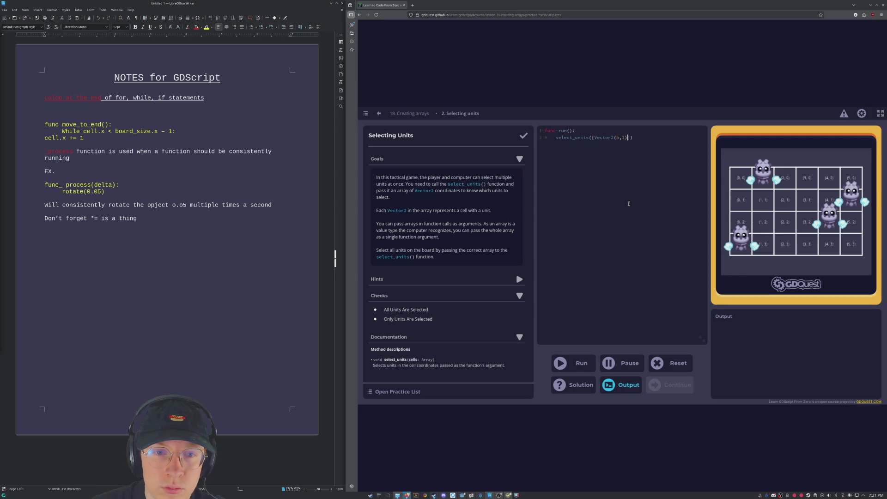
{"action": "type", "text": ", "}
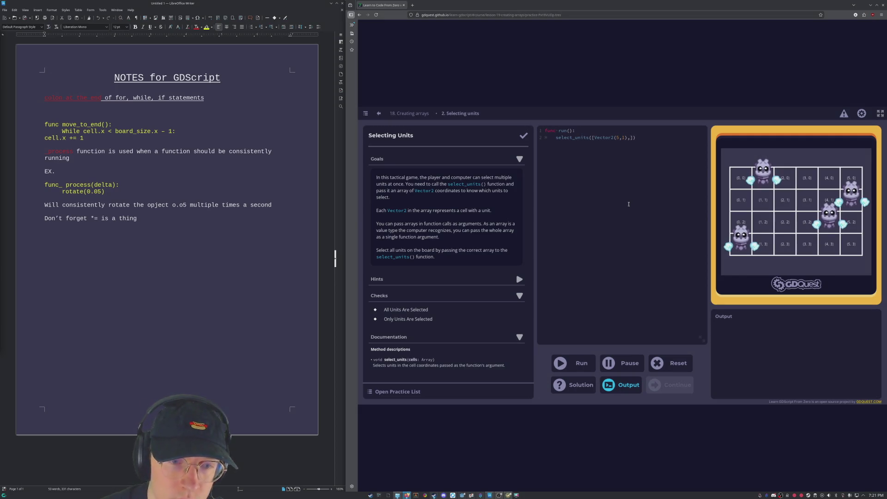
{"action": "type", "text": "Vector"}
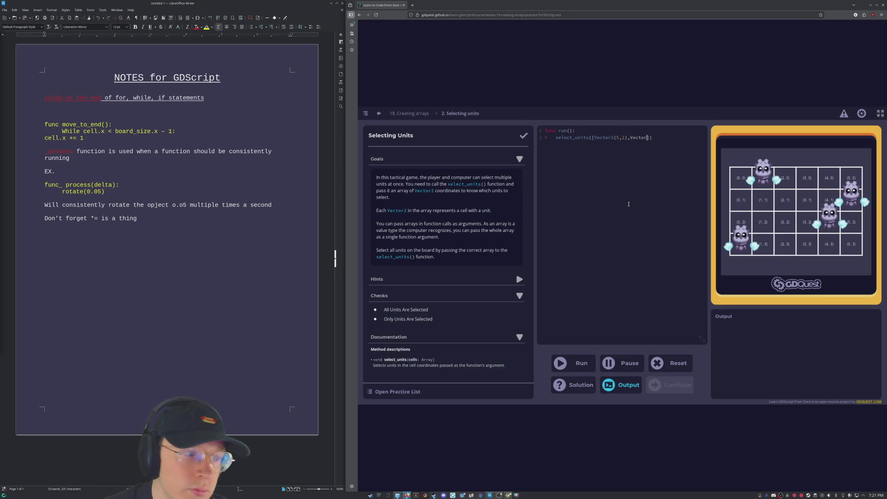
{"action": "type", "text": "2"}
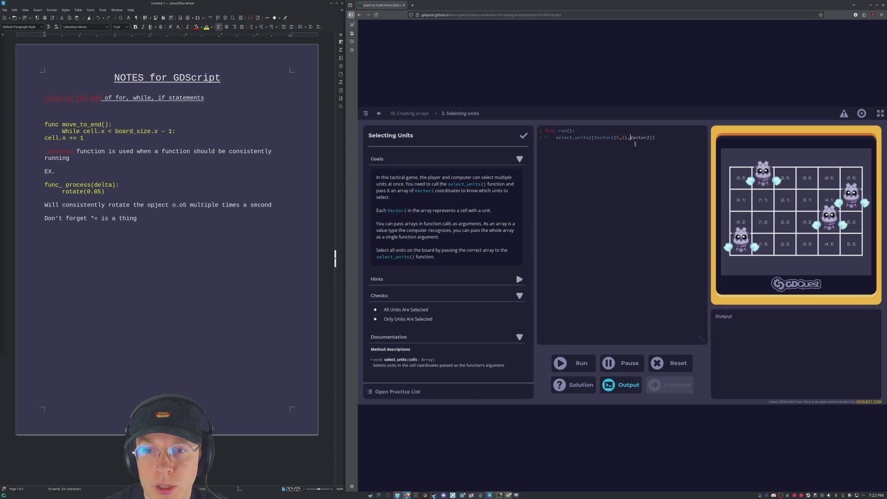
{"action": "type", "text": "("}
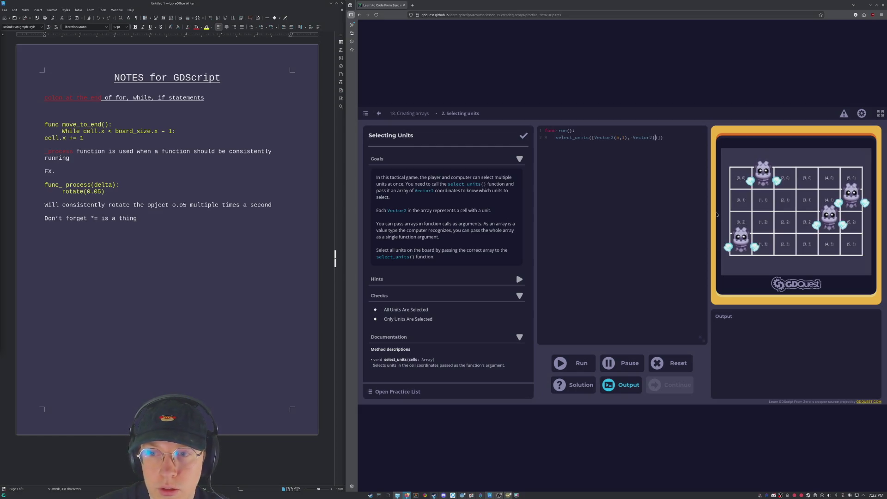
{"action": "type", "text": "0"}
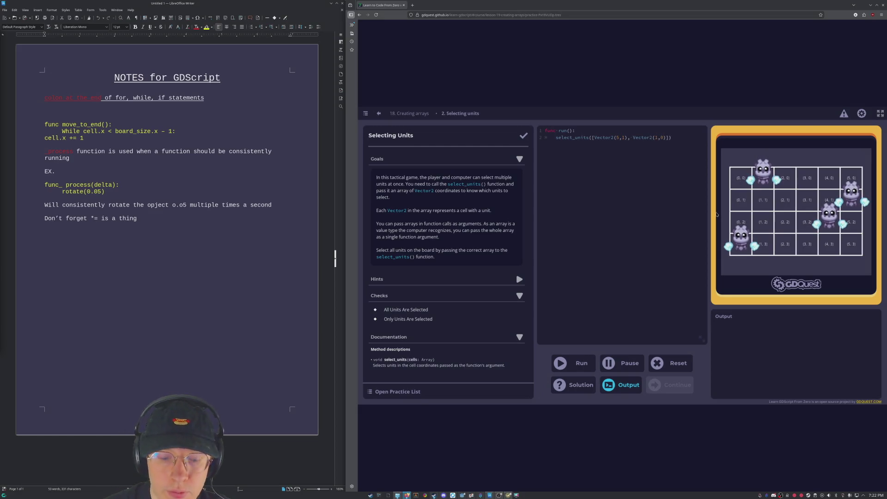
{"action": "type", "text": "Vector2("}
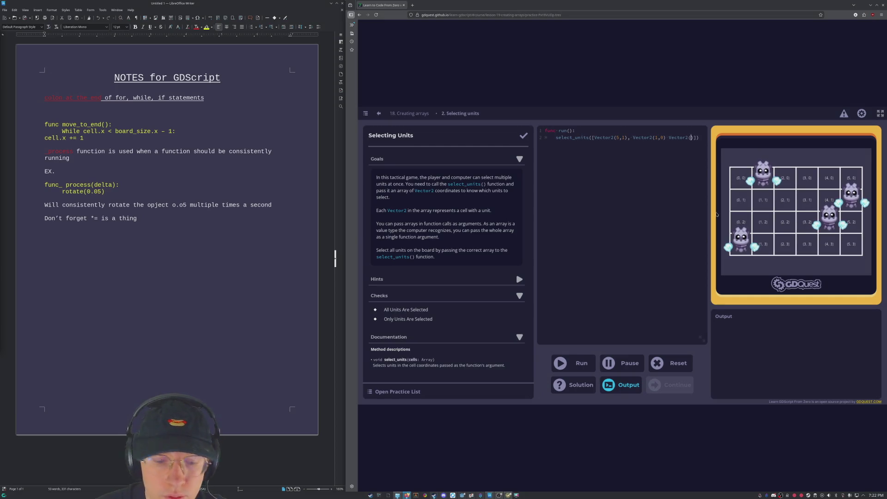
{"action": "type", "text": ",4)"}
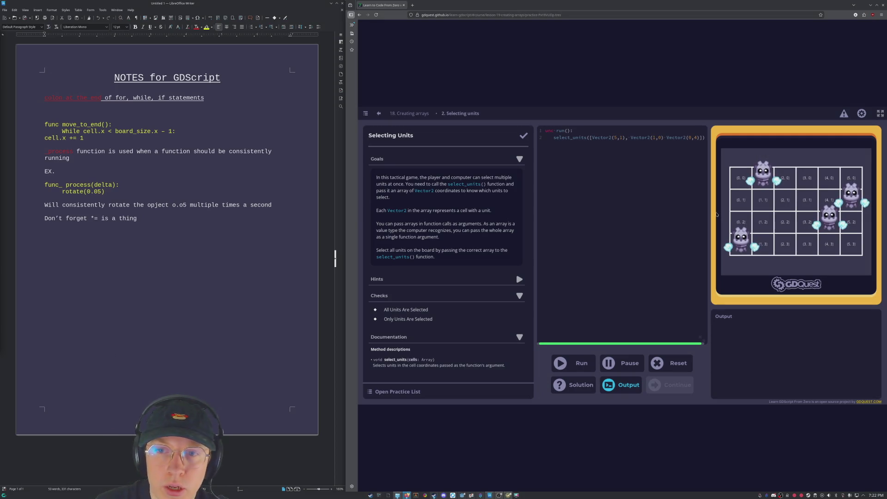
{"action": "type", "text": ",Vector2(5,1)"}
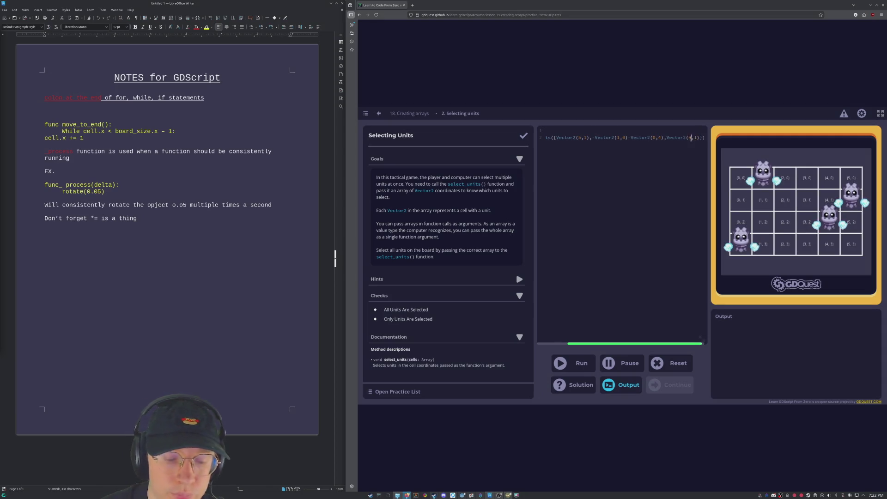
{"action": "key", "text": "Right"}
{"action": "key", "text": "Right"}
{"action": "type", "text": "3"}
{"action": "left_click", "coordinate": [571, 363]}
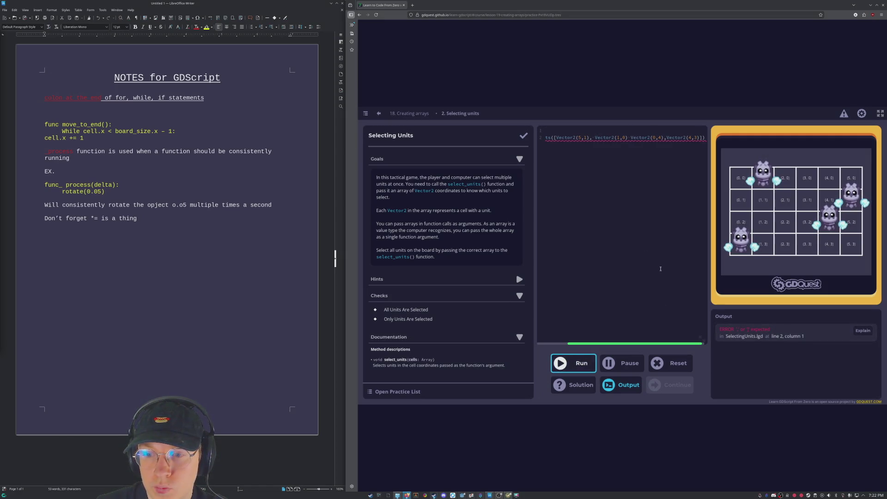
Insert the missing commas after Vector2(1,0) and Vector2(0,4) and rerun the code.
{"action": "scroll", "coordinate": [655, 344], "scroll_direction": "right", "scroll_amount": 1}
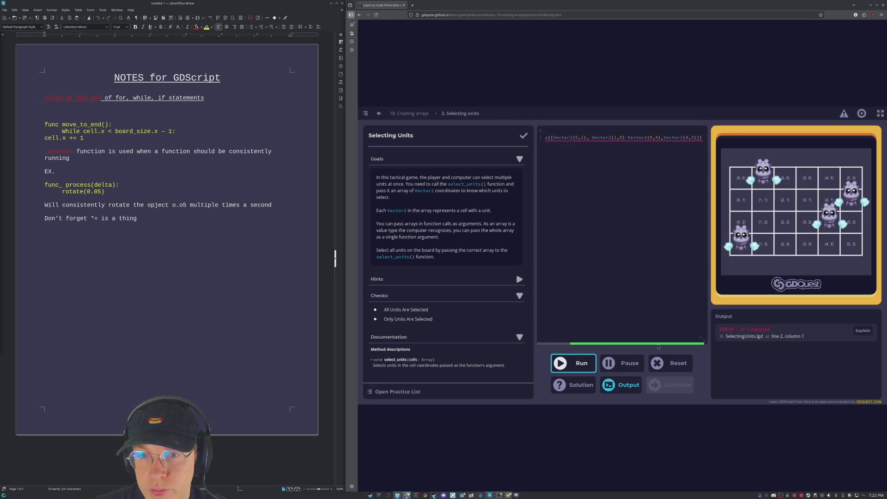
{"action": "mouse_move", "coordinate": [656, 345]}
{"action": "left_mouse_down"}
{"action": "mouse_move", "coordinate": [622, 344]}
{"action": "mouse_move", "coordinate": [640, 345]}
{"action": "left_mouse_up"}
{"action": "left_click", "coordinate": [641, 137]}
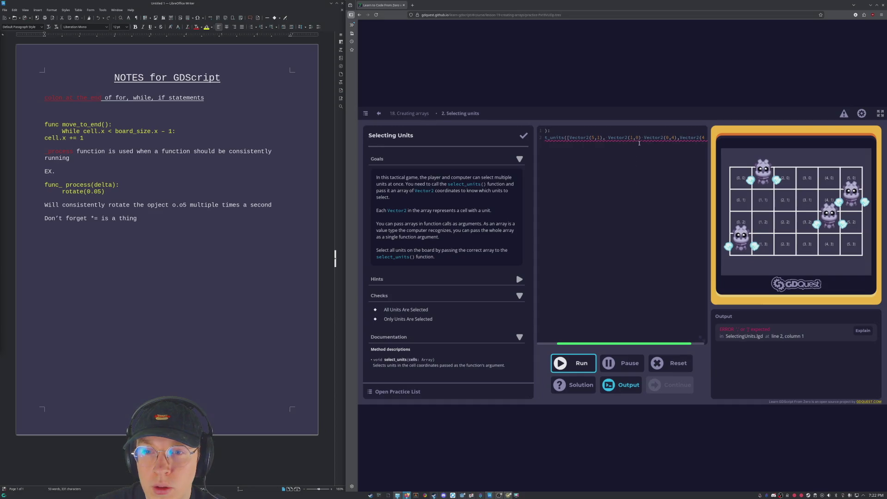
{"action": "type", "text": ","}
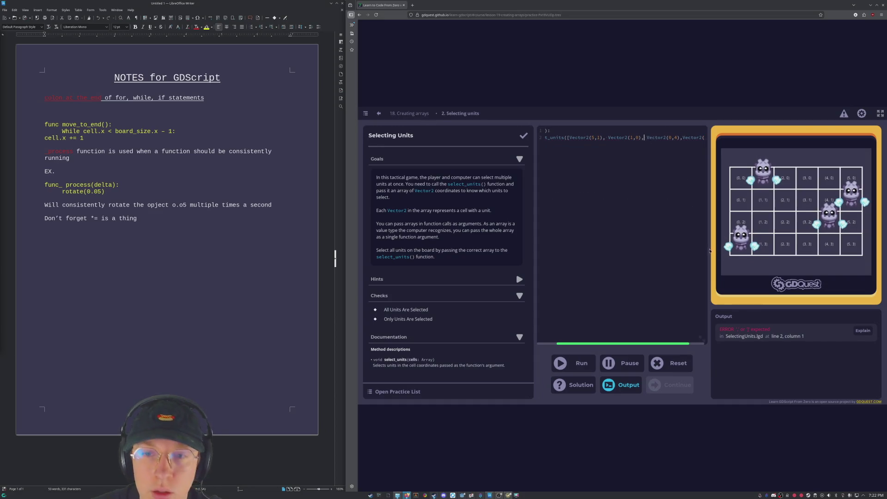
{"action": "left_click_drag", "start_coordinate": [630, 346], "coordinate": [645, 346]}
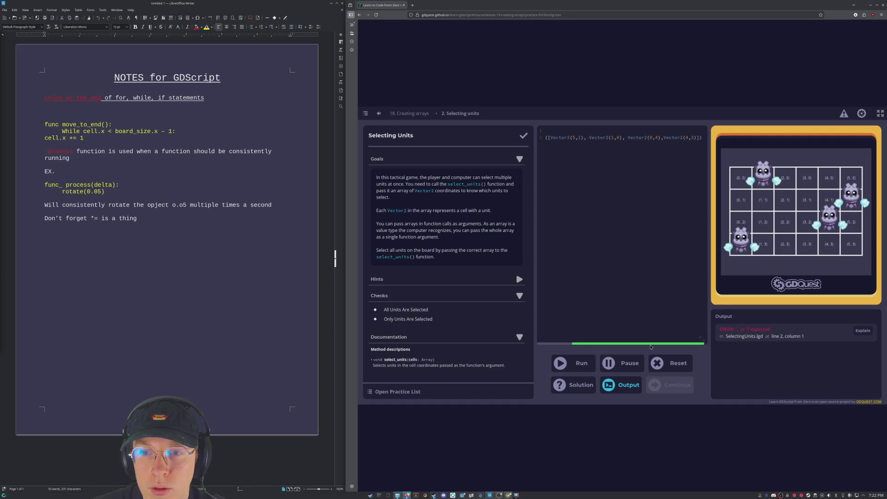
{"action": "left_click", "coordinate": [662, 137]}
{"action": "type", "text": ","}
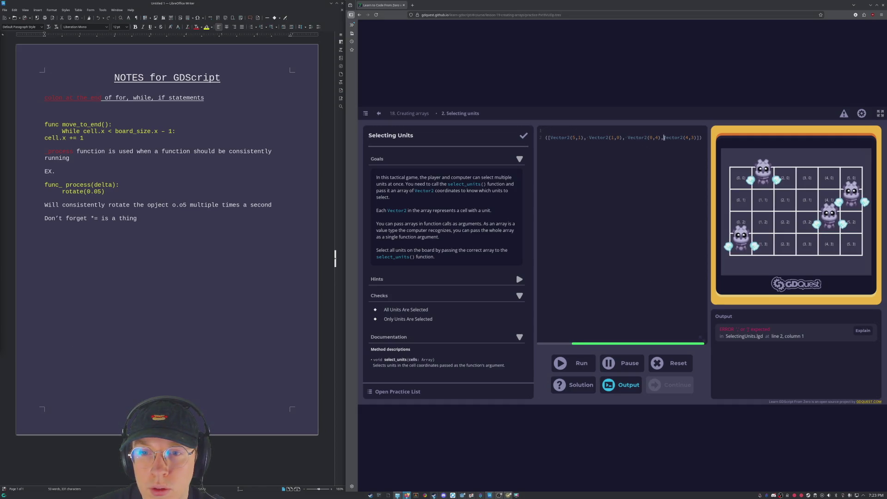
{"action": "left_click", "coordinate": [572, 362]}
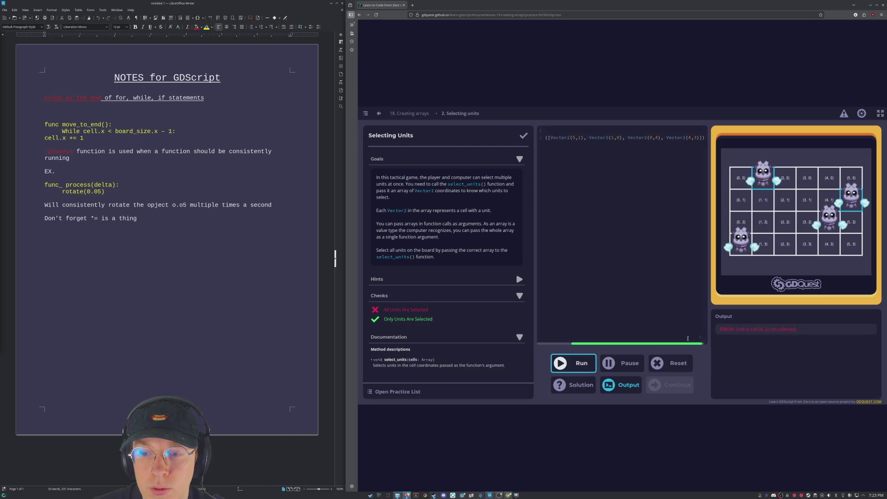
Correct the unit coordinates to include Vector2(0,3) and rerun until both checks pass.
{"action": "left_click", "coordinate": [696, 138]}
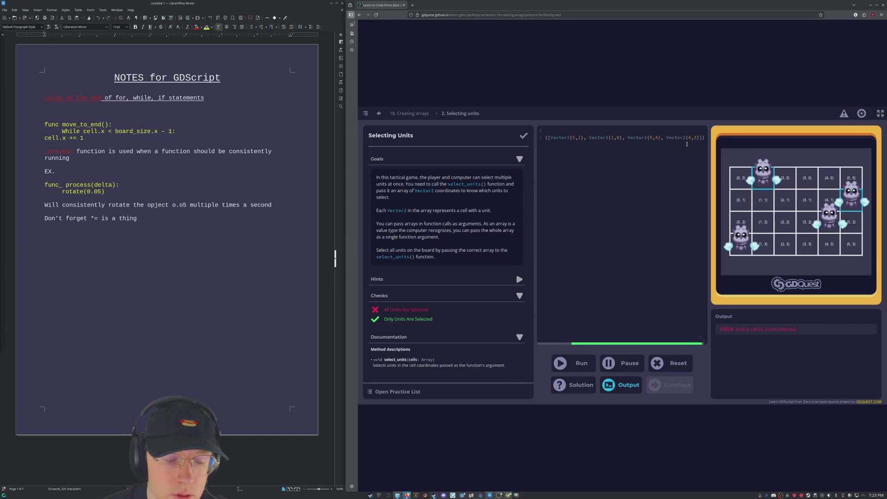
{"action": "type", "text": "2"}
{"action": "left_click", "coordinate": [584, 364]}
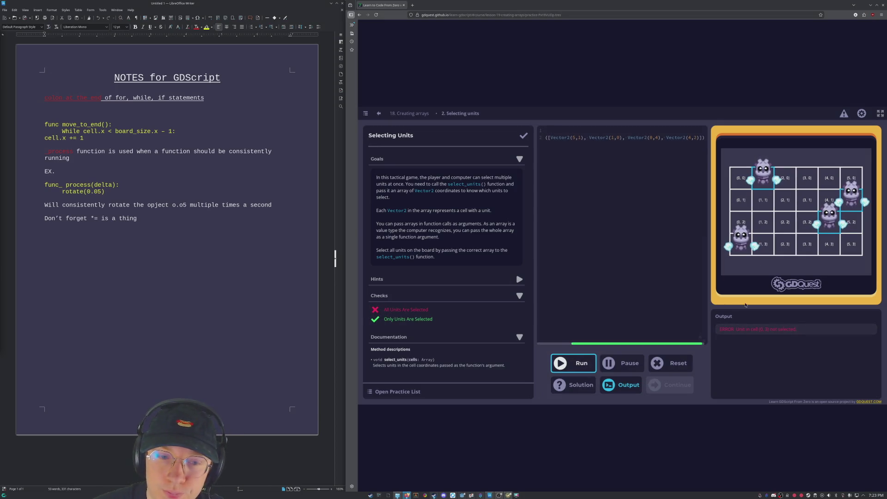
{"action": "left_click", "coordinate": [575, 363]}
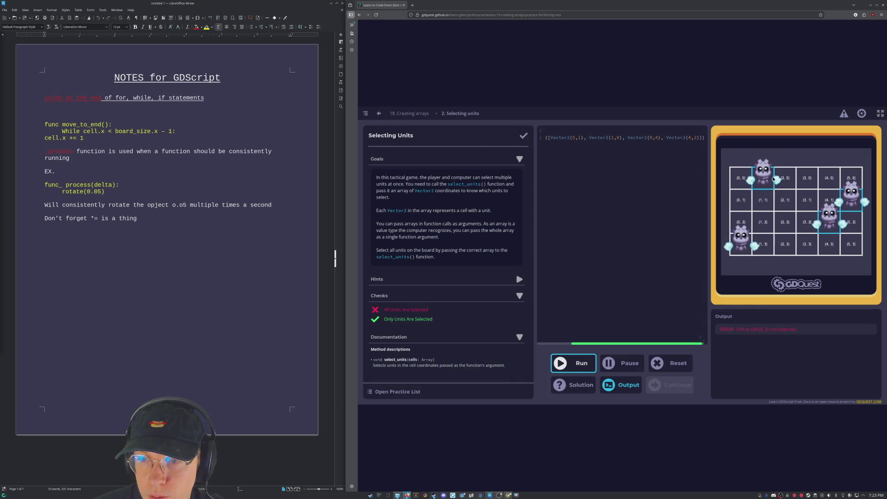
{"action": "left_click", "coordinate": [657, 138]}
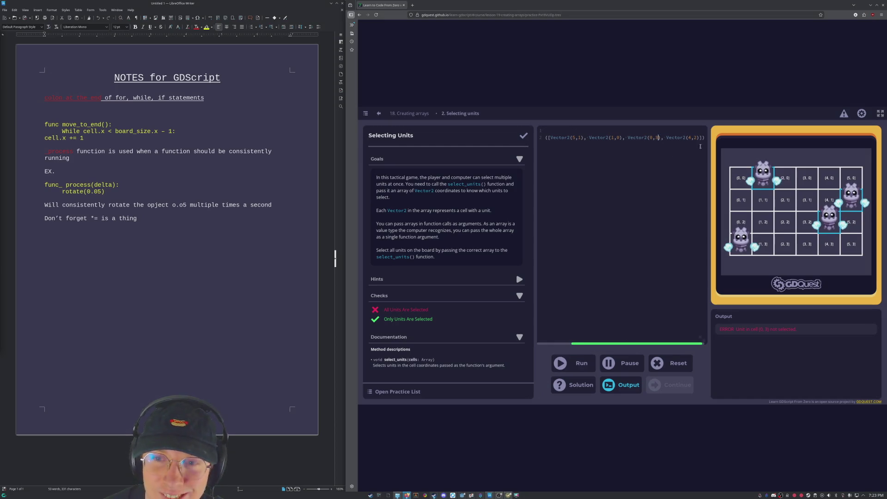
{"action": "type", "text": "3"}
{"action": "left_click", "coordinate": [573, 363]}
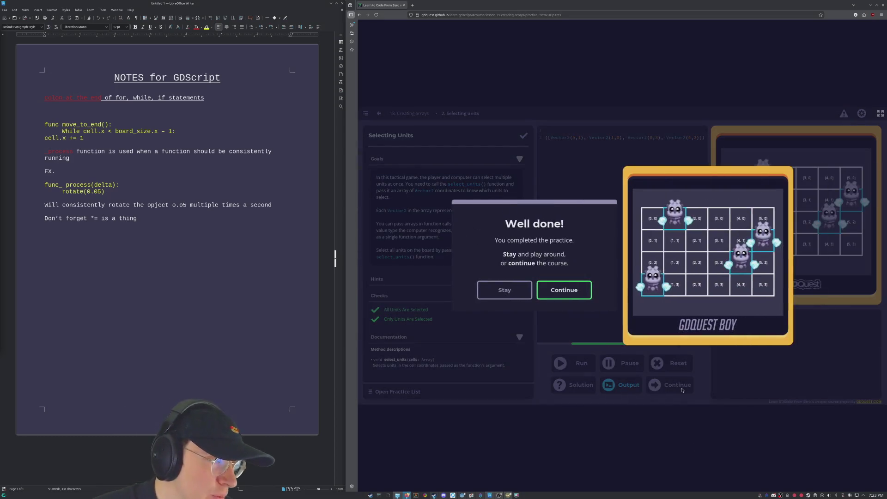
Continue to the Looping over arrays lesson and answer its print quiz with '0, 1, and 2'.
{"action": "left_click", "coordinate": [564, 290]}
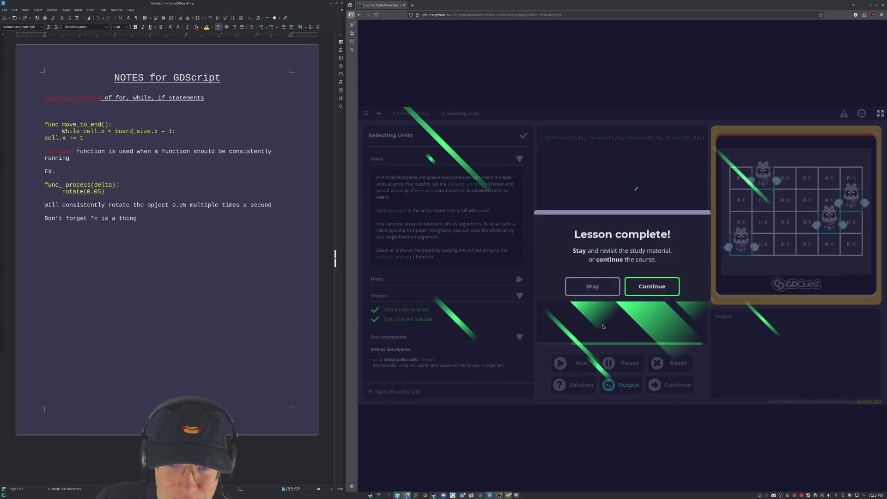
{"action": "left_click", "coordinate": [664, 290]}
{"action": "scroll", "coordinate": [600, 233], "scroll_direction": "down", "scroll_amount": 1}
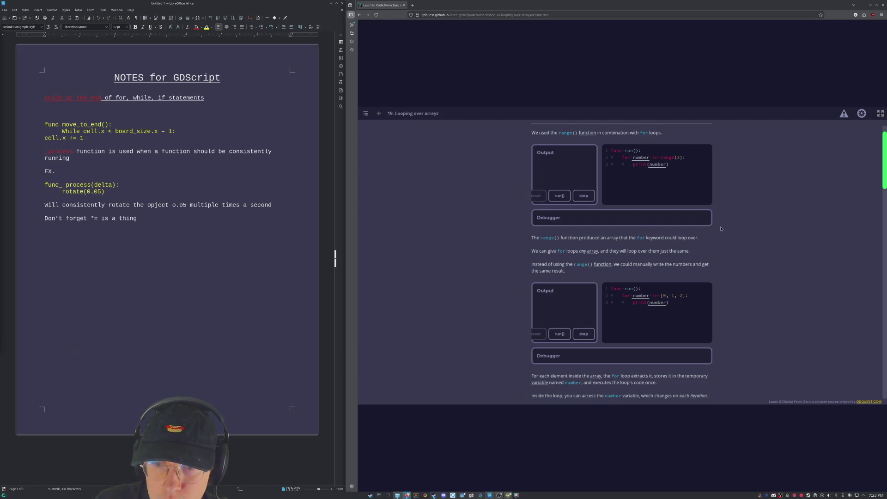
{"action": "scroll", "coordinate": [604, 242], "scroll_direction": "down", "scroll_amount": 3}
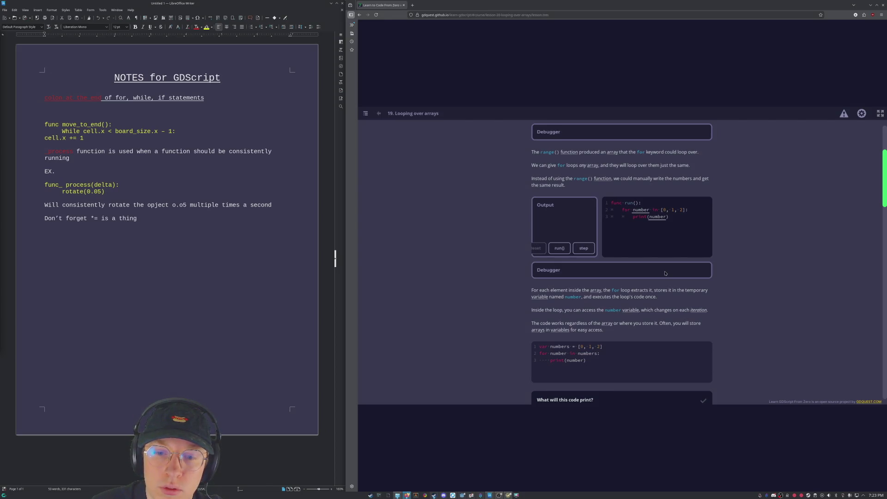
{"action": "scroll", "coordinate": [665, 273], "scroll_direction": "down", "scroll_amount": 3}
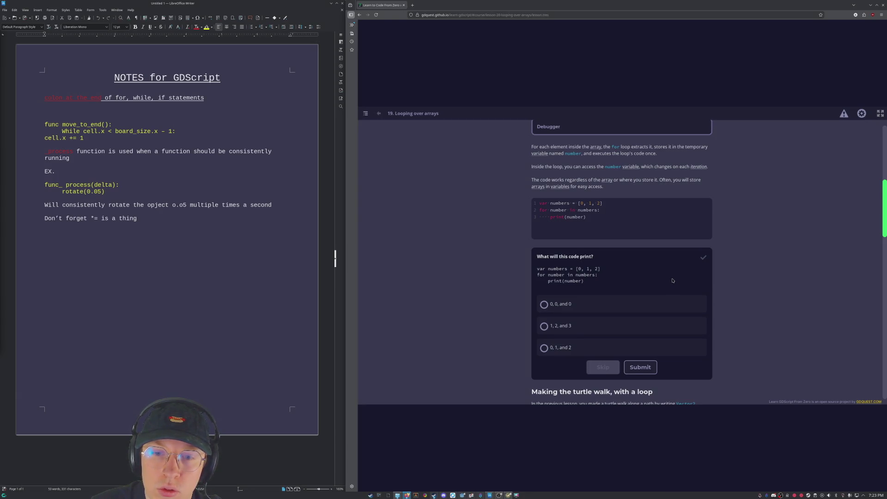
{"action": "scroll", "coordinate": [672, 280], "scroll_direction": "down", "scroll_amount": 1}
{"action": "scroll", "coordinate": [672, 280], "scroll_direction": "down", "scroll_amount": 1}
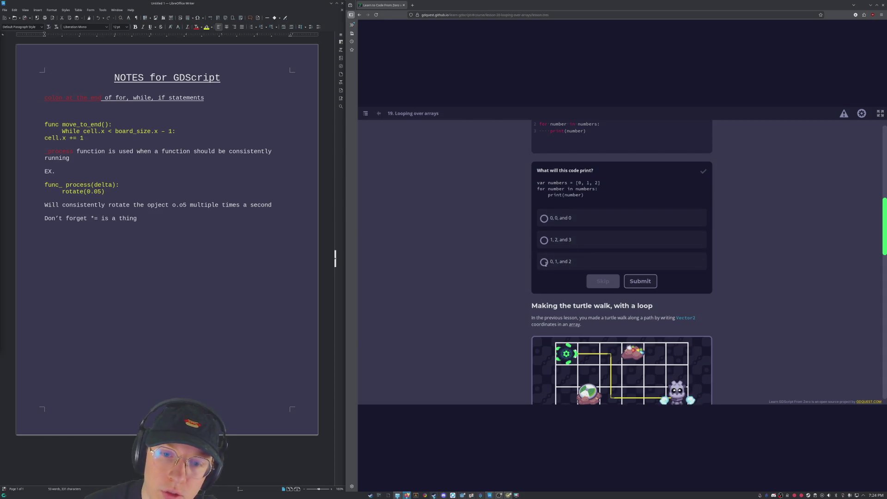
{"action": "left_click", "coordinate": [578, 262]}
{"action": "left_click", "coordinate": [649, 281]}
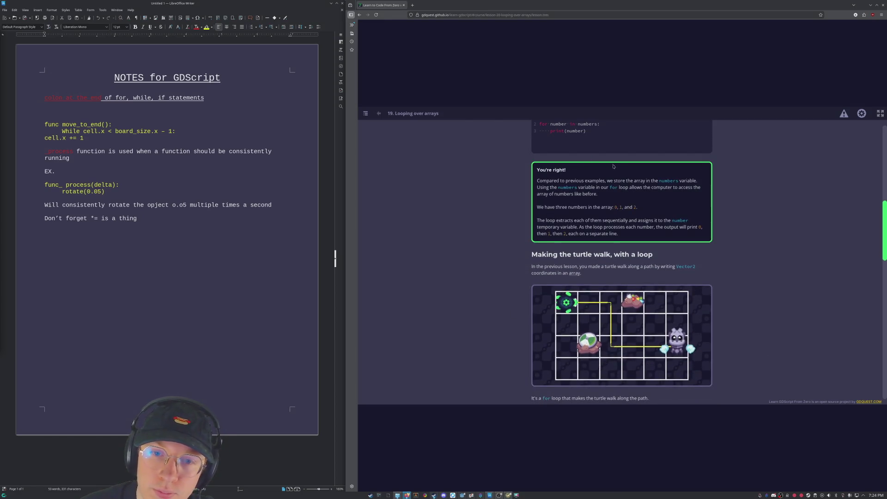
Scroll through the Looping over arrays examples on the in keyword and append() toward the Practices.
{"action": "scroll", "coordinate": [601, 250], "scroll_direction": "down", "scroll_amount": 3}
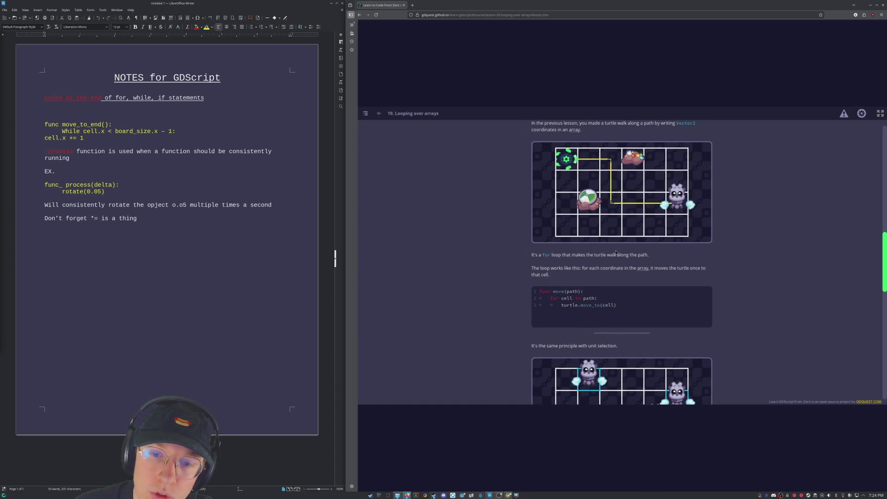
{"action": "scroll", "coordinate": [554, 186], "scroll_direction": "down", "scroll_amount": 2}
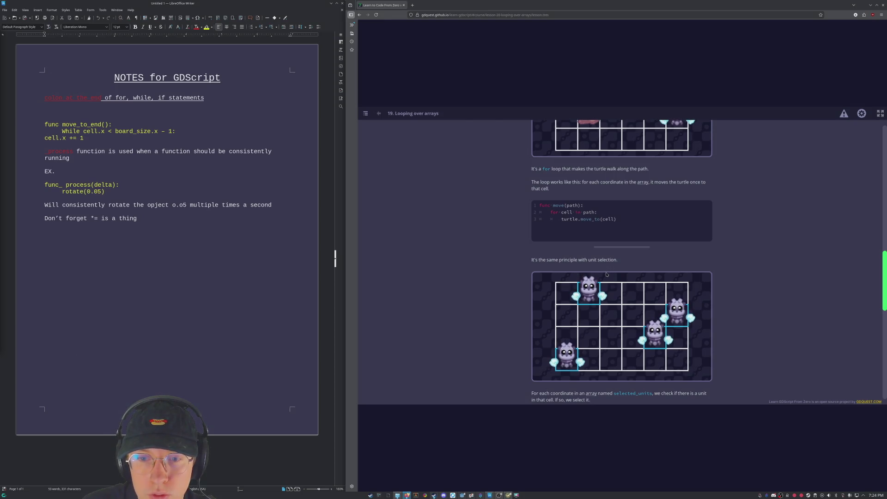
{"action": "scroll", "coordinate": [587, 194], "scroll_direction": "up", "scroll_amount": 2}
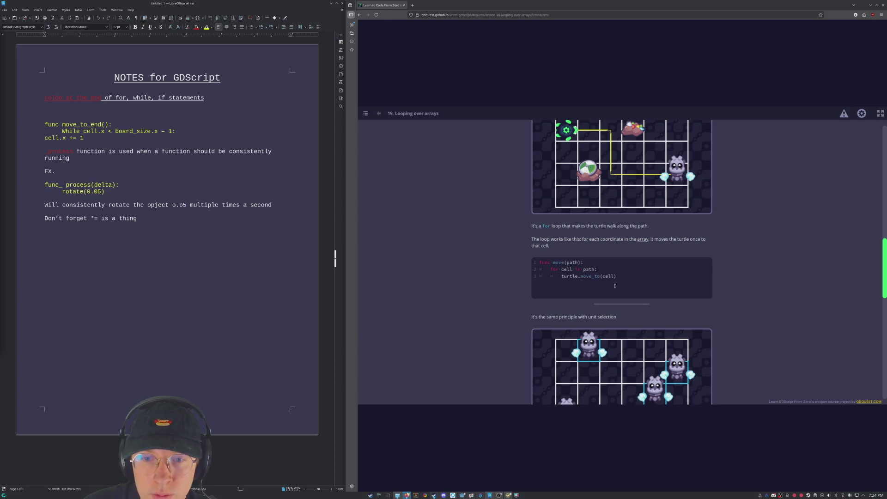
{"action": "scroll", "coordinate": [528, 261], "scroll_direction": "down", "scroll_amount": 2}
{"action": "scroll", "coordinate": [528, 264], "scroll_direction": "down", "scroll_amount": 2}
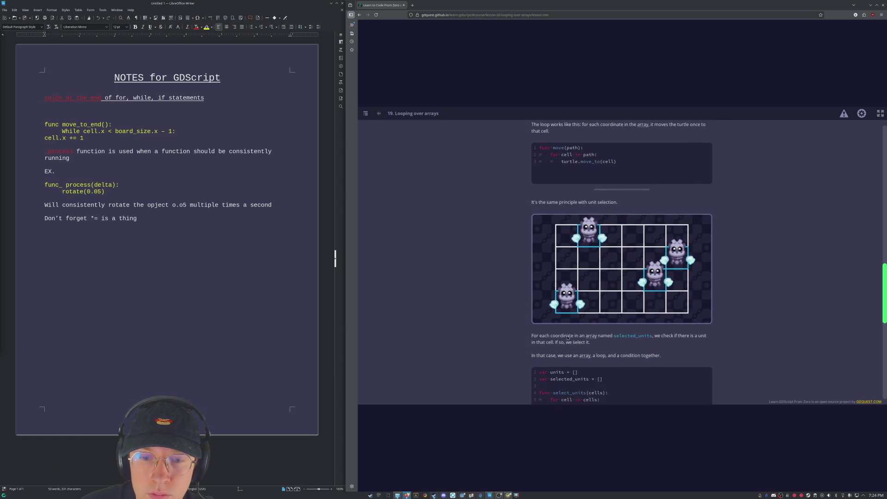
{"action": "scroll", "coordinate": [679, 342], "scroll_direction": "down", "scroll_amount": 2}
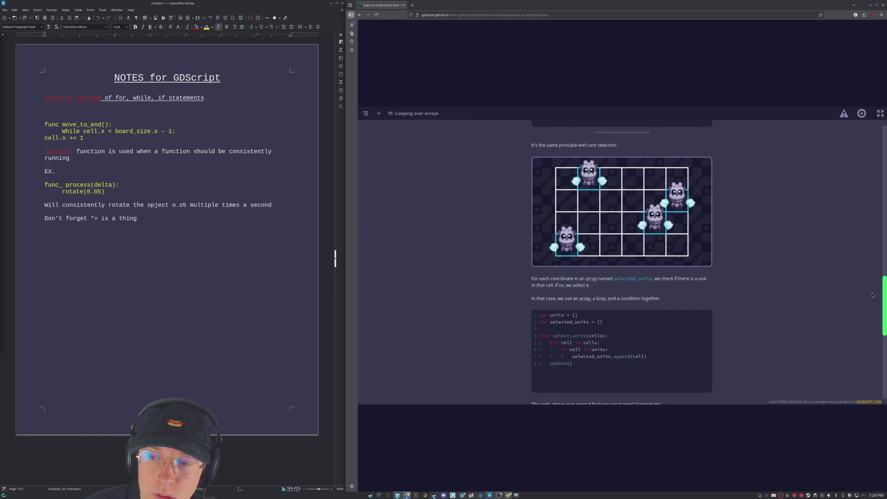
{"action": "scroll", "coordinate": [872, 295], "scroll_direction": "down", "scroll_amount": 5}
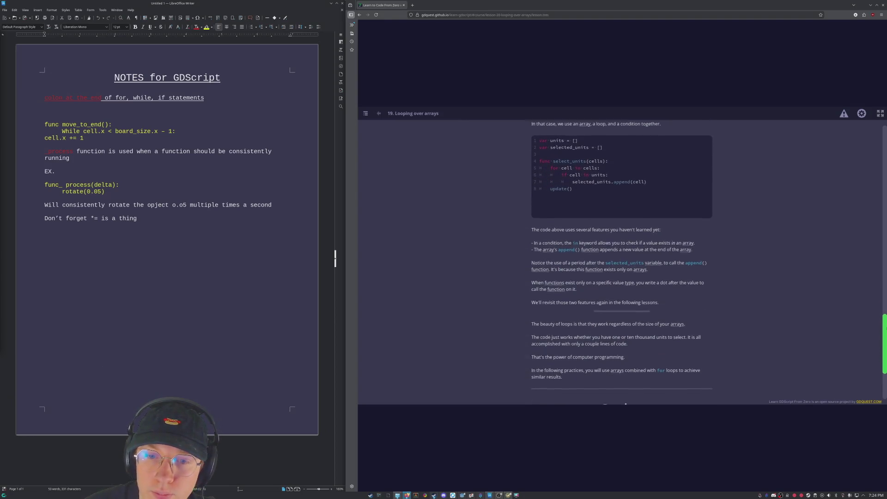
{"action": "scroll", "coordinate": [686, 277], "scroll_direction": "down", "scroll_amount": 3}
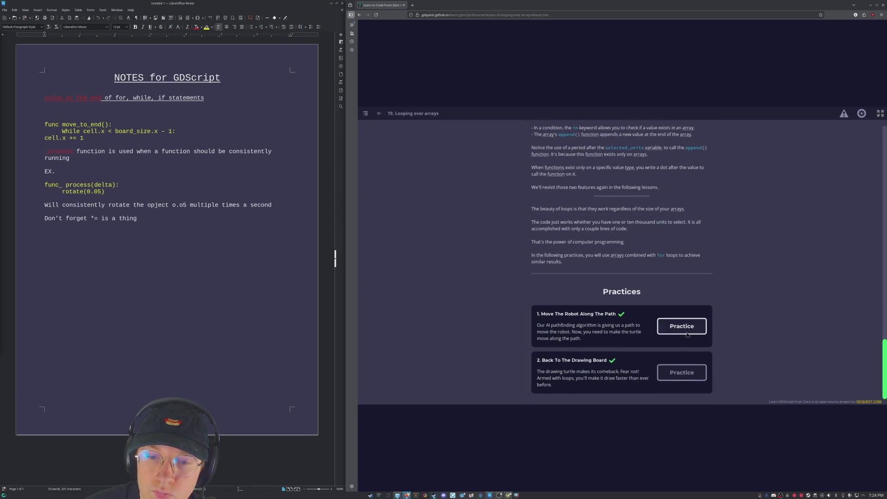
Open Move The Robot Along The Path and begin 'for unit in' inside run(), erasing the misspelled array name.
{"action": "left_click", "coordinate": [686, 333]}
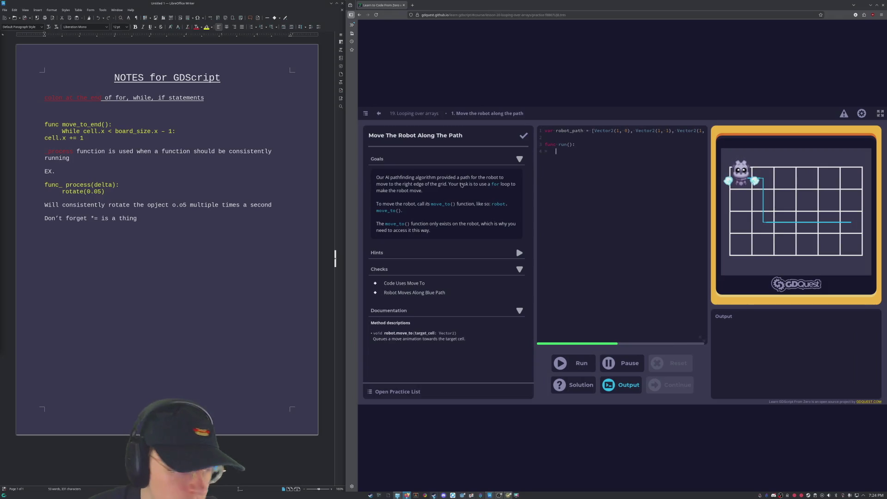
{"action": "left_click", "coordinate": [595, 154]}
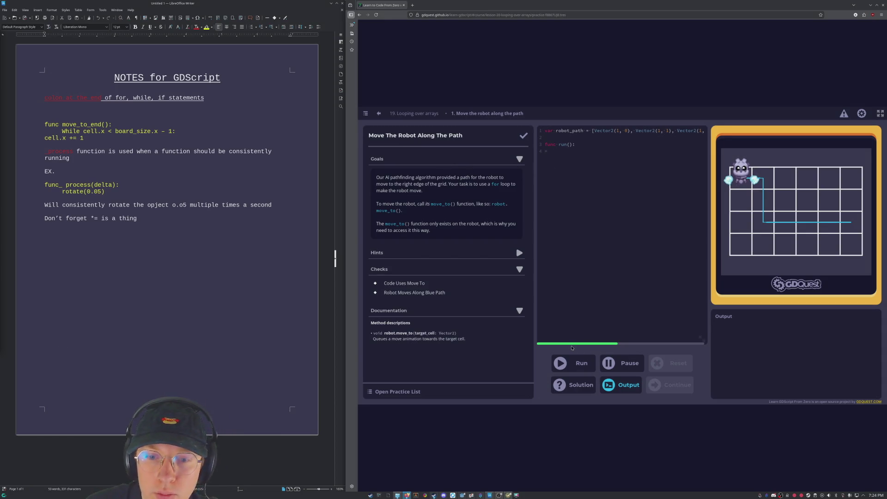
{"action": "mouse_move", "coordinate": [577, 348]}
{"action": "left_mouse_down"}
{"action": "mouse_move", "coordinate": [660, 347]}
{"action": "mouse_move", "coordinate": [573, 347]}
{"action": "left_mouse_up"}
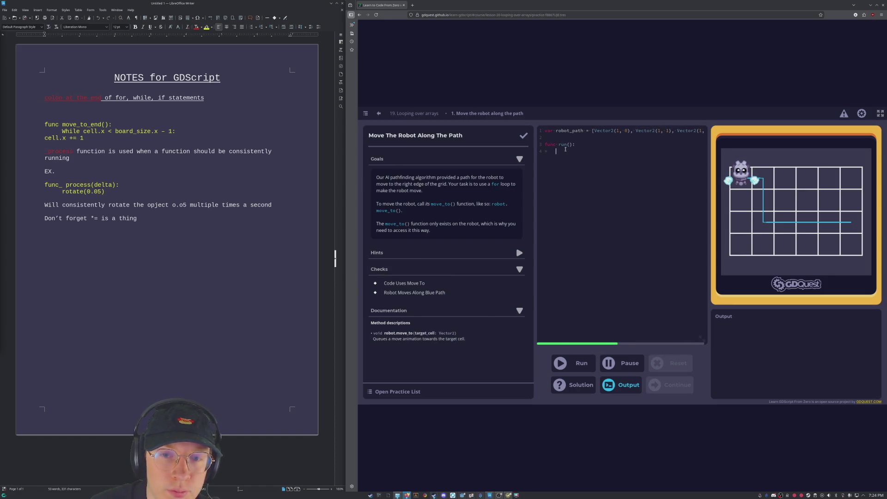
{"action": "type", "text": "for"}
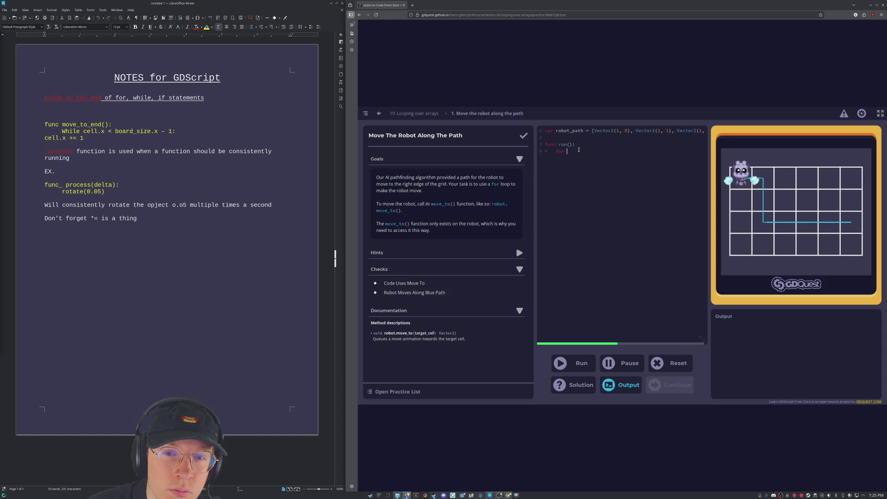
{"action": "type", "text": "unit in"}
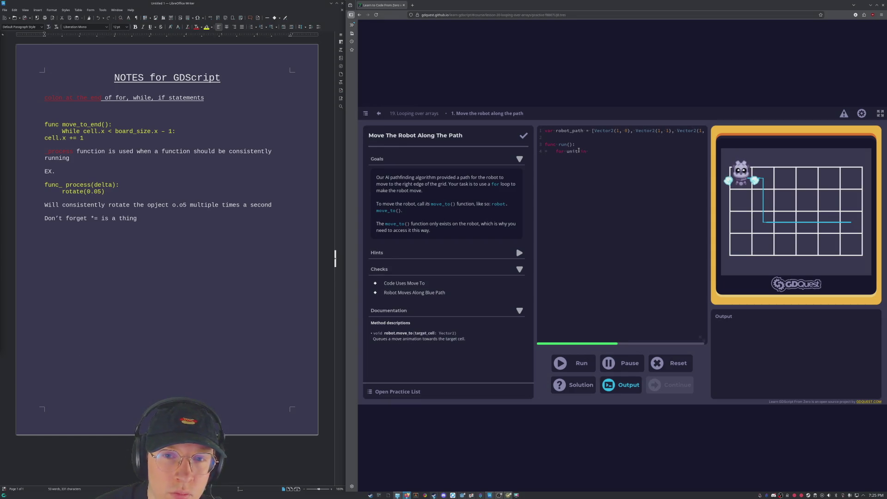
{"action": "type", "text": "rob"}
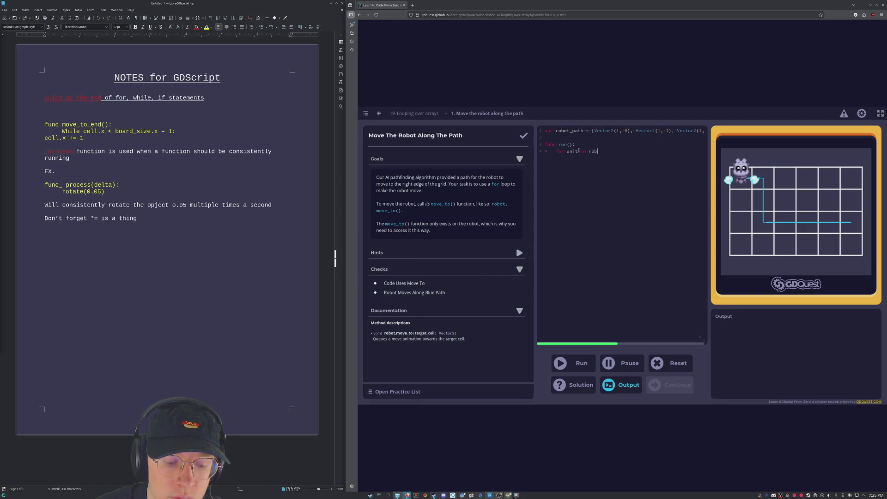
{"action": "type", "text": "o_patt"}
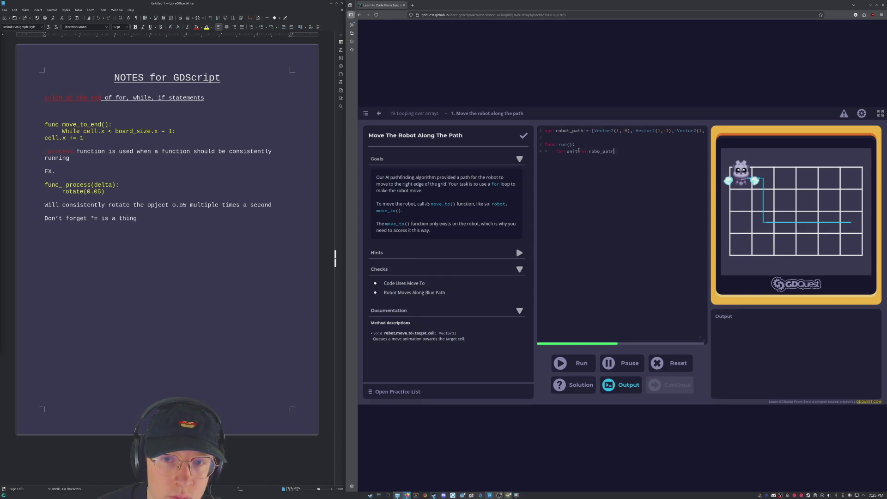
{"action": "type", "text": "h"}
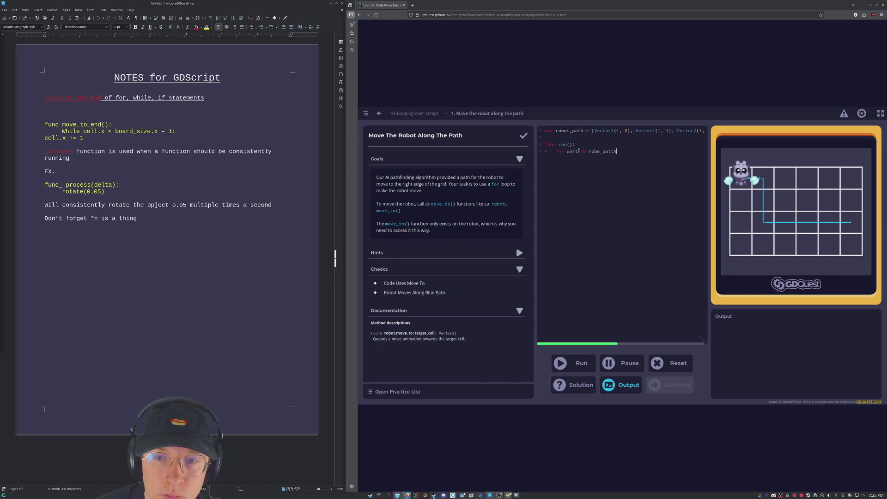
{"action": "key", "text": "BackSpace"}
{"action": "key", "text": "BackSpace"}
{"action": "key", "text": "BackSpace"}
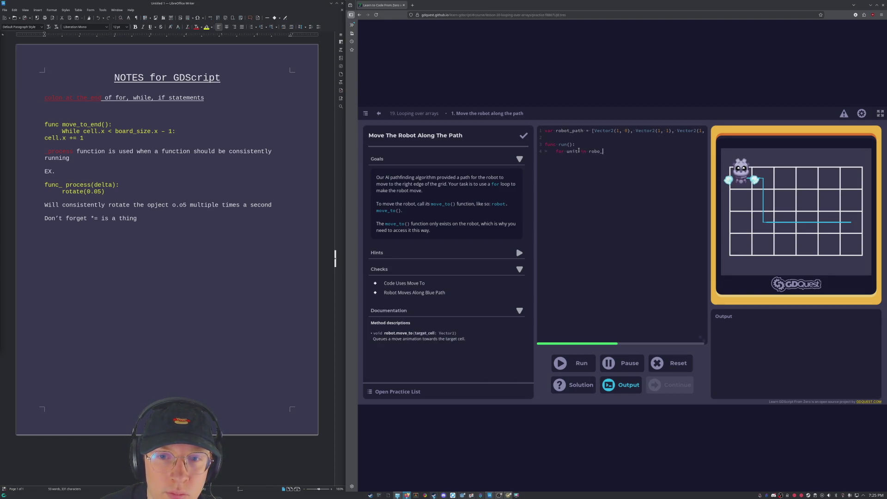
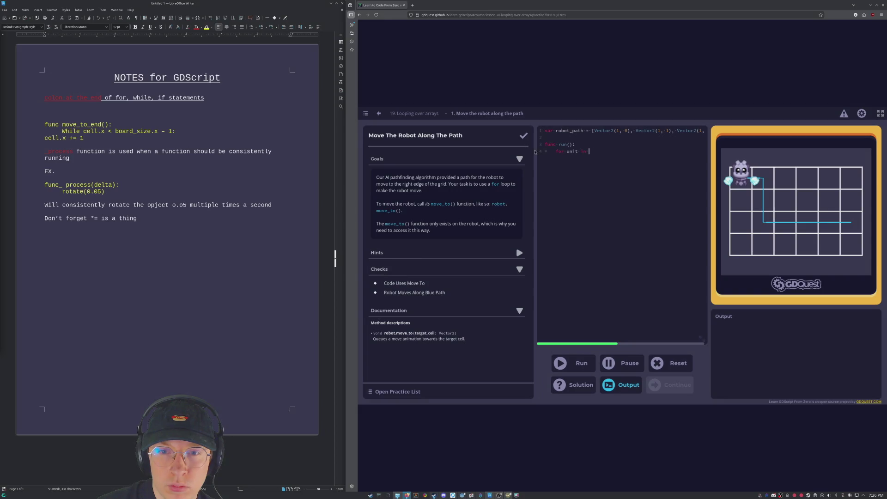
Change the loop header to 'for cell in robot_path:' and start an indented body line.
{"action": "key", "text": "BackSpace"}
{"action": "key", "text": "BackSpace"}
{"action": "key", "text": "BackSpace"}
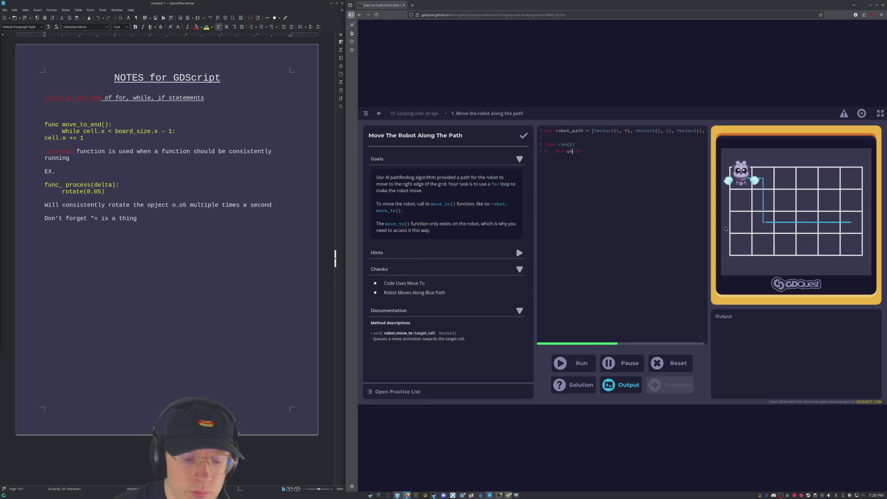
{"action": "type", "text": "cell"}
{"action": "key", "text": "End"}
{"action": "type", "text": "robo"}
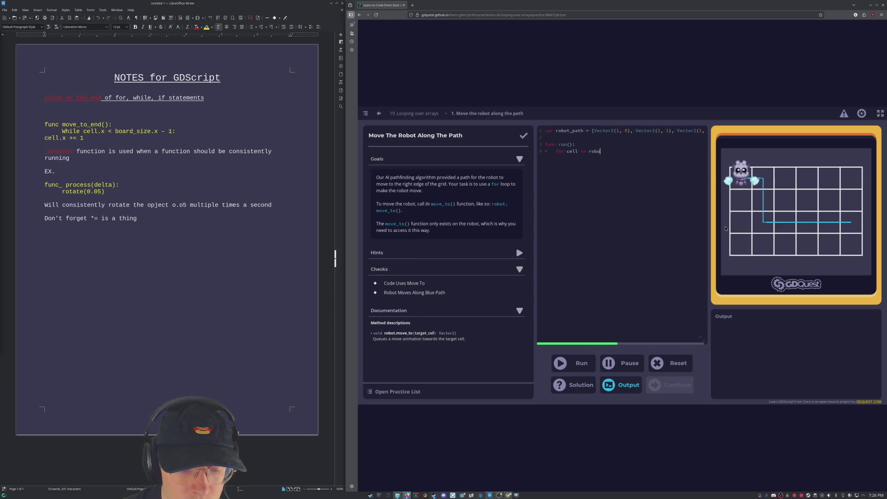
{"action": "type", "text": "t_path"}
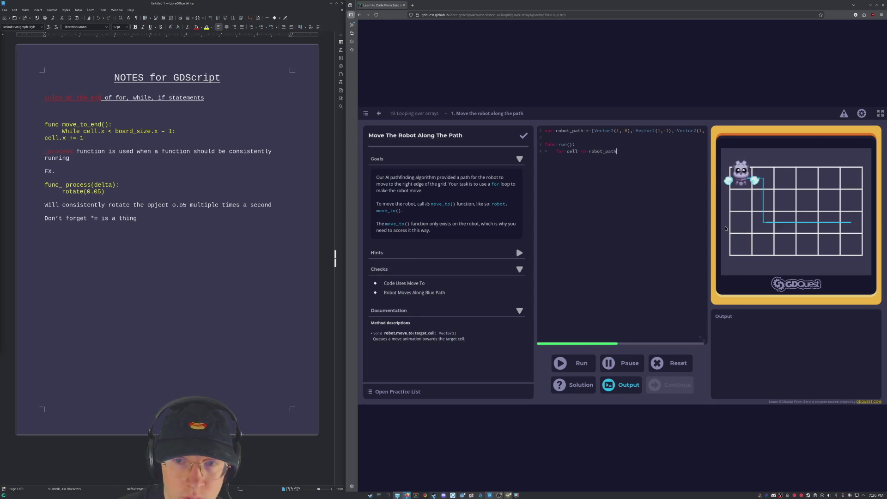
{"action": "type", "text": ":"}
{"action": "key", "text": "Return"}
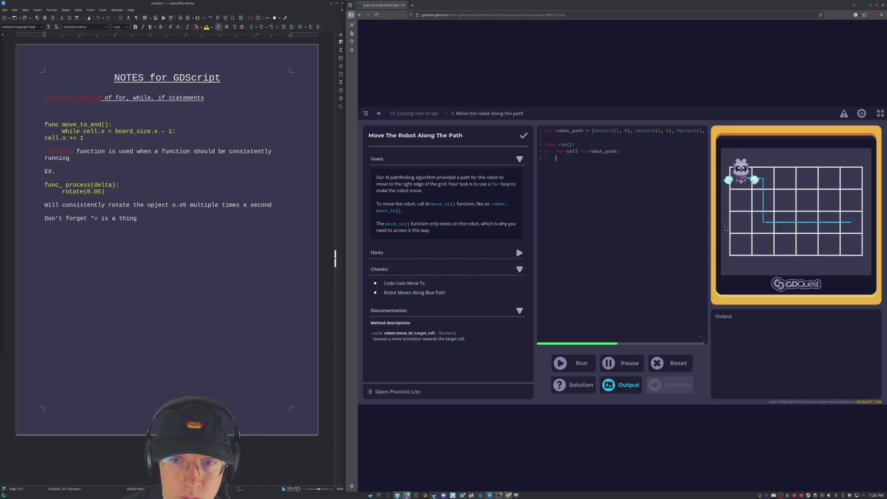
Type robot.move_to in the loop body and run the code.
{"action": "type", "text": "robot.move"}
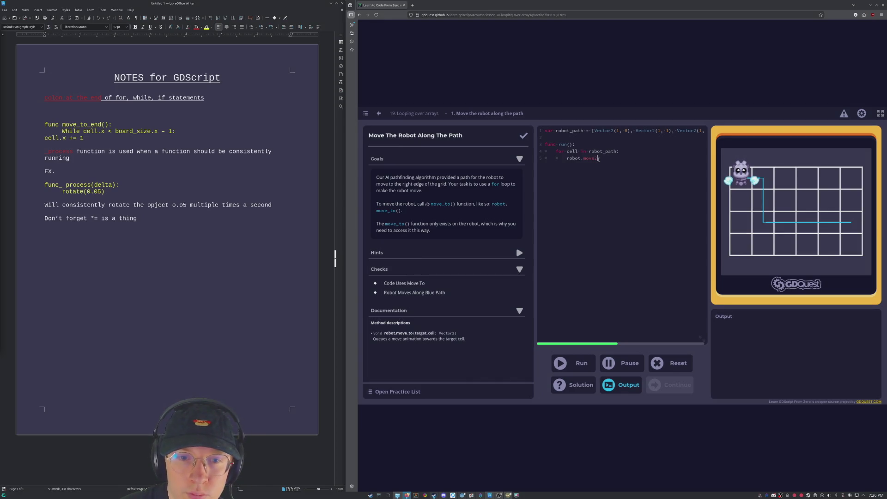
{"action": "type", "text": "_to"}
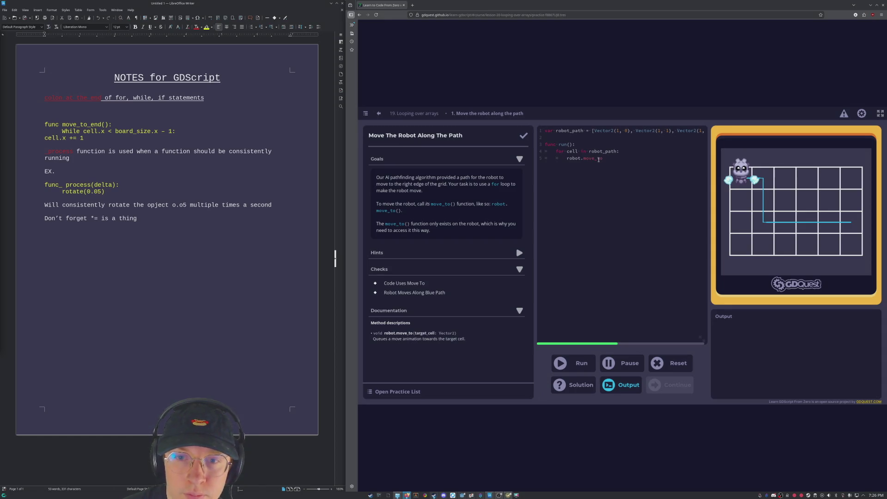
{"action": "left_click", "coordinate": [582, 362]}
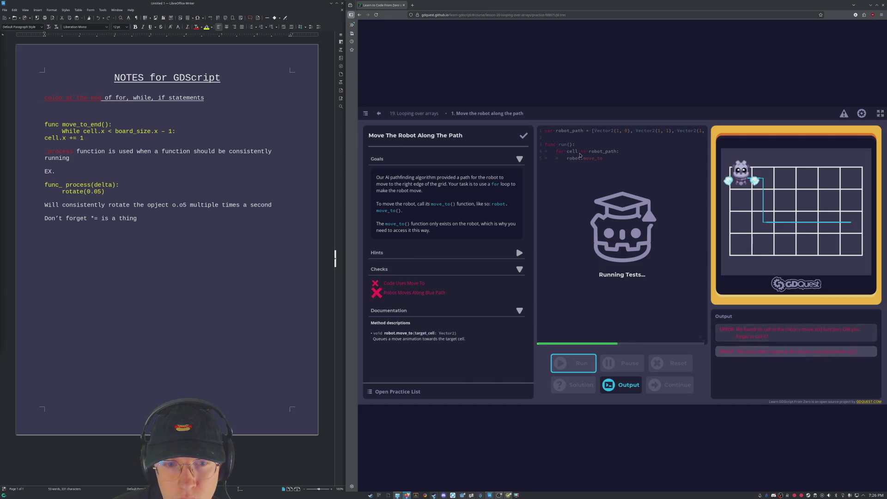
Complete the call as robot.move_to() and run it.
{"action": "left_click", "coordinate": [608, 158]}
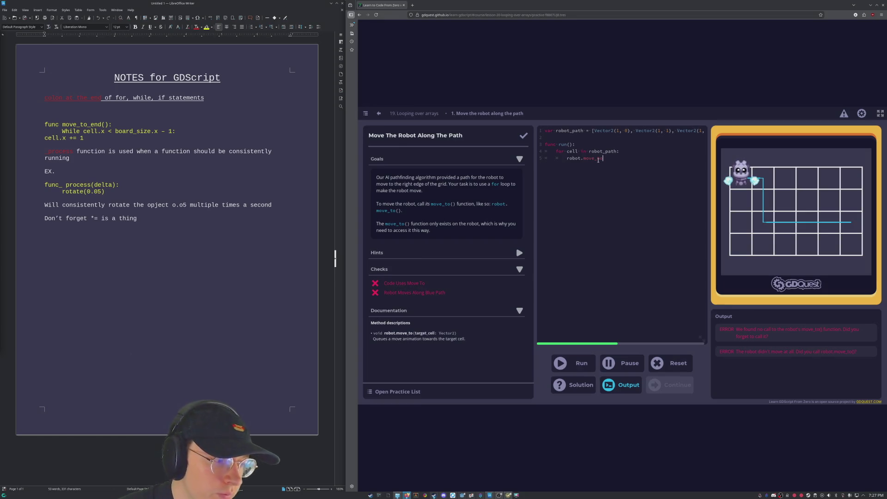
{"action": "type", "text": "("}
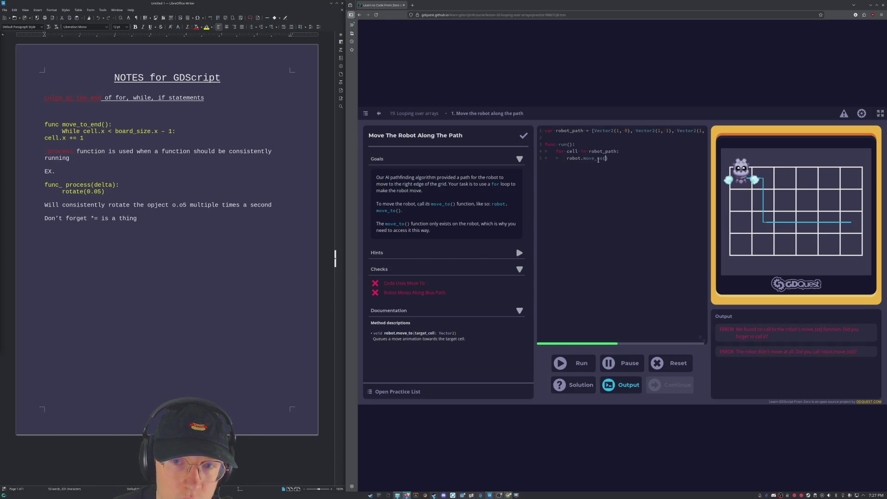
{"action": "left_click", "coordinate": [564, 364]}
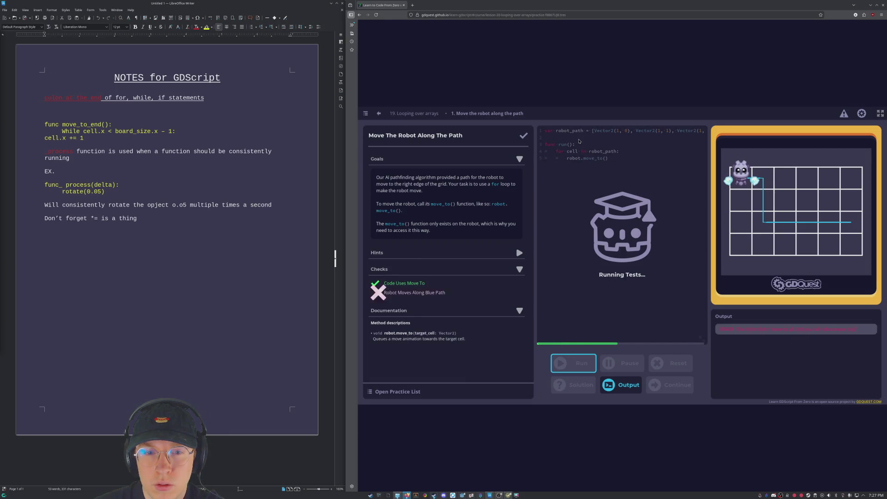
Rename the loop variable from cell to unit.
{"action": "left_click", "coordinate": [605, 160]}
{"action": "double_click", "coordinate": [563, 151]}
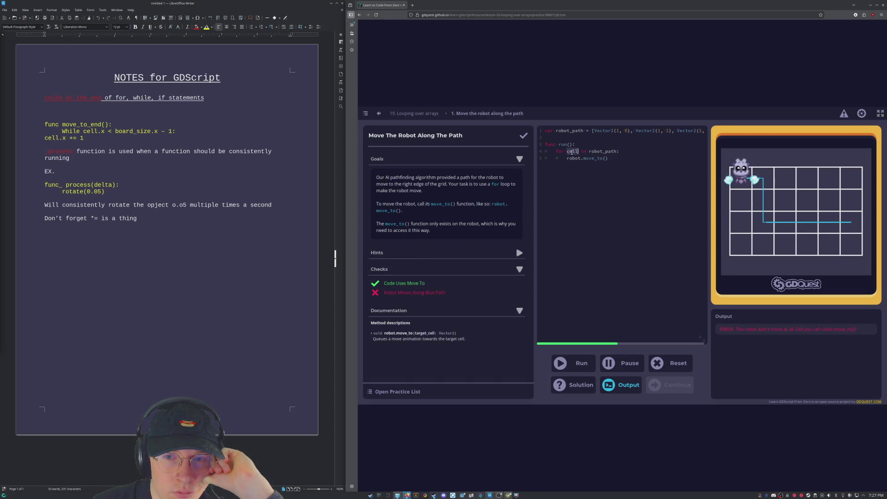
{"action": "type", "text": "unit"}
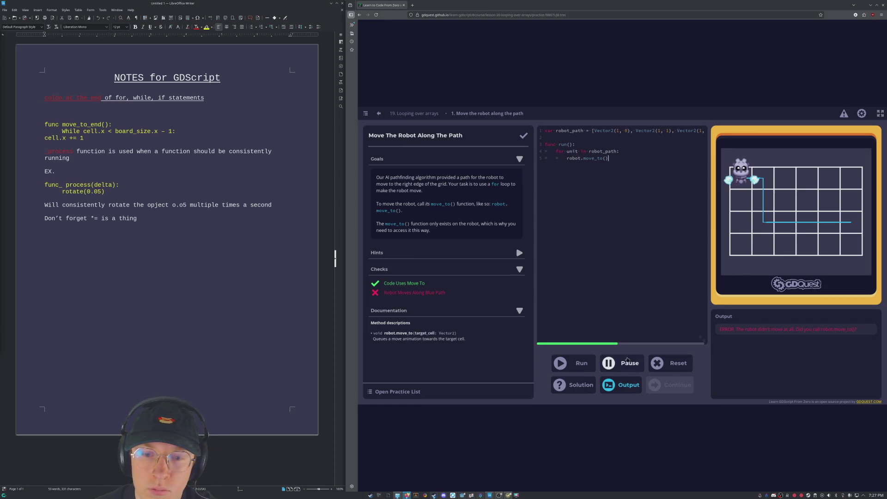
Run the code with the loop variable renamed to unit.
{"action": "left_click", "coordinate": [581, 363]}
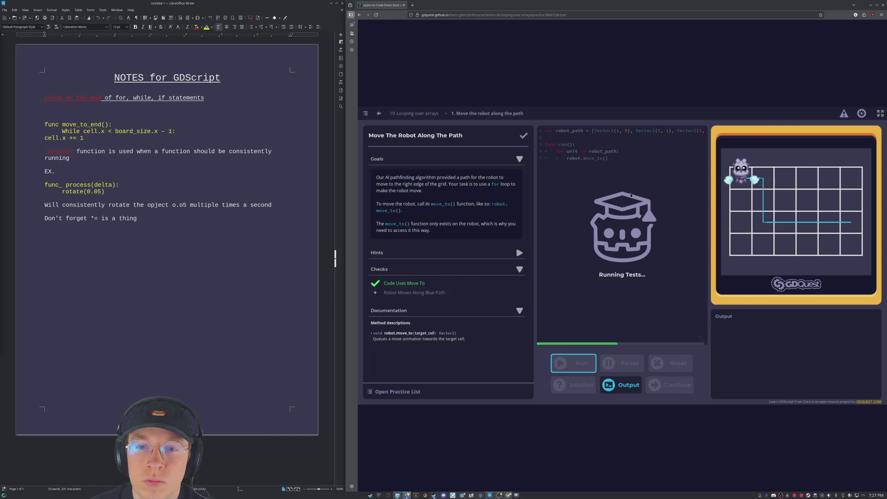
{"action": "left_click", "coordinate": [586, 151]}
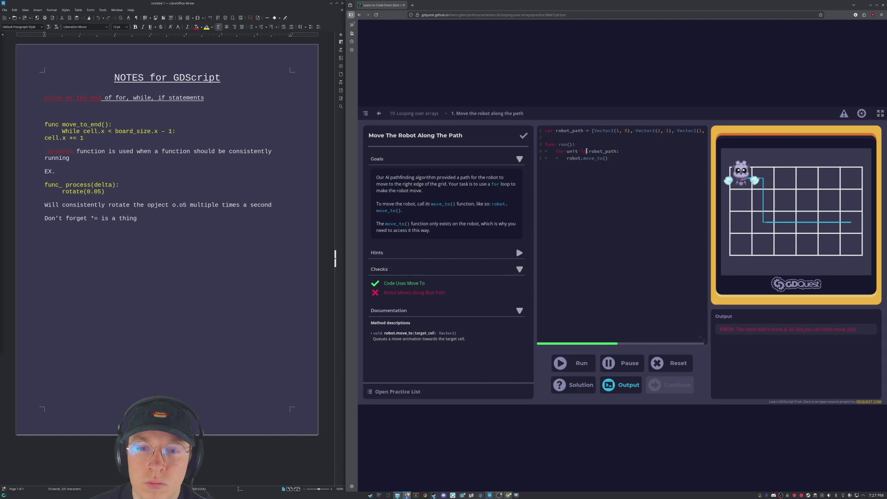
{"action": "left_click_drag", "start_coordinate": [586, 151], "coordinate": [568, 152]}
{"action": "left_click", "coordinate": [568, 151]}
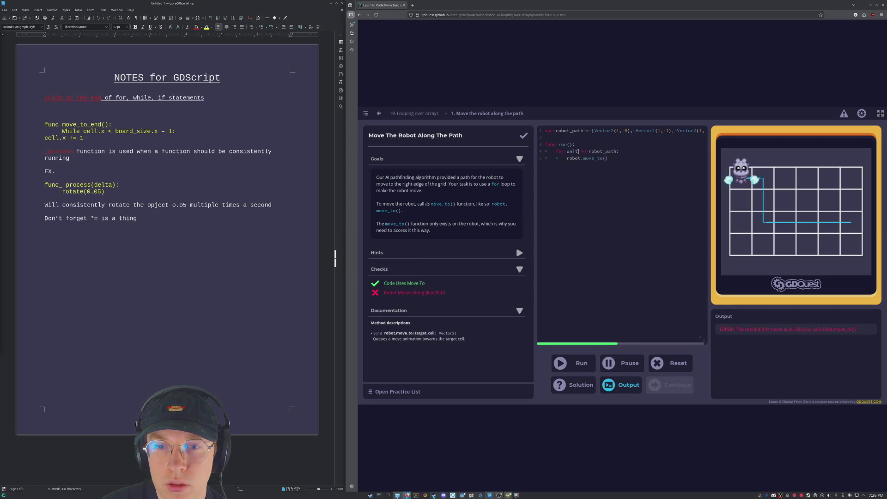
Add a colon after robot_path on the loop line, then reset the practice to an empty run().
{"action": "left_click", "coordinate": [577, 153]}
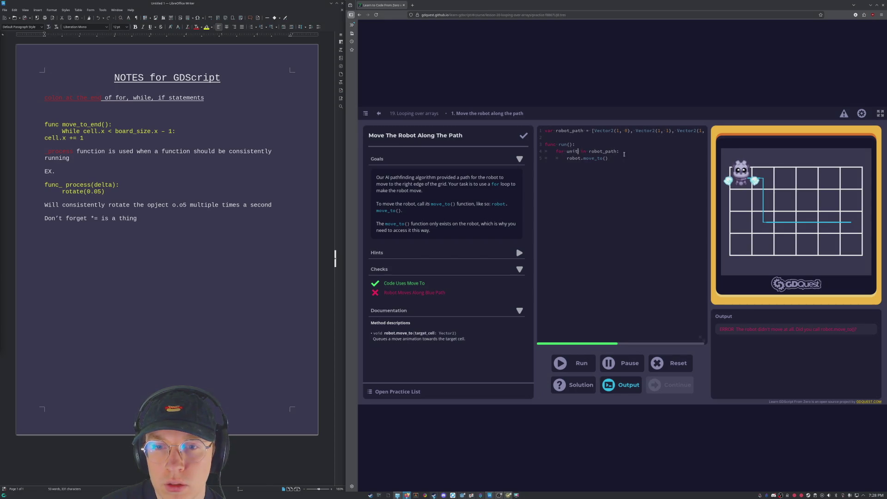
{"action": "left_click", "coordinate": [617, 153]}
{"action": "type", "text": ":"}
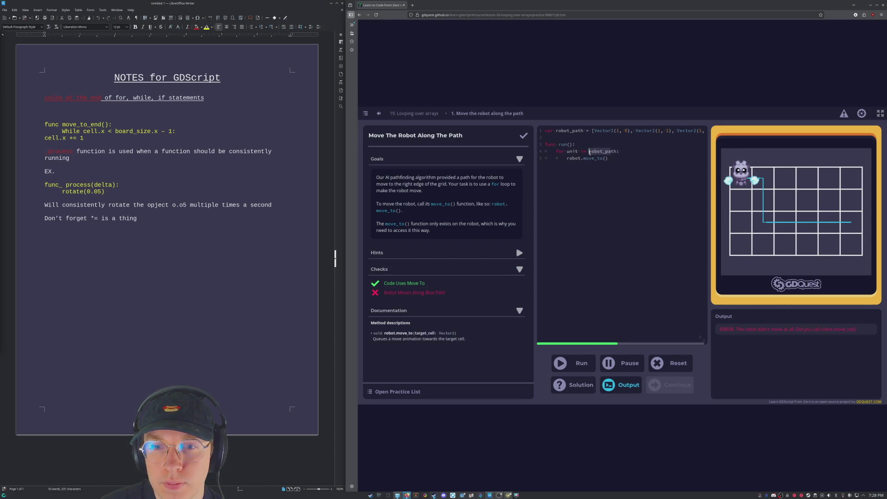
{"action": "left_click", "coordinate": [650, 173]}
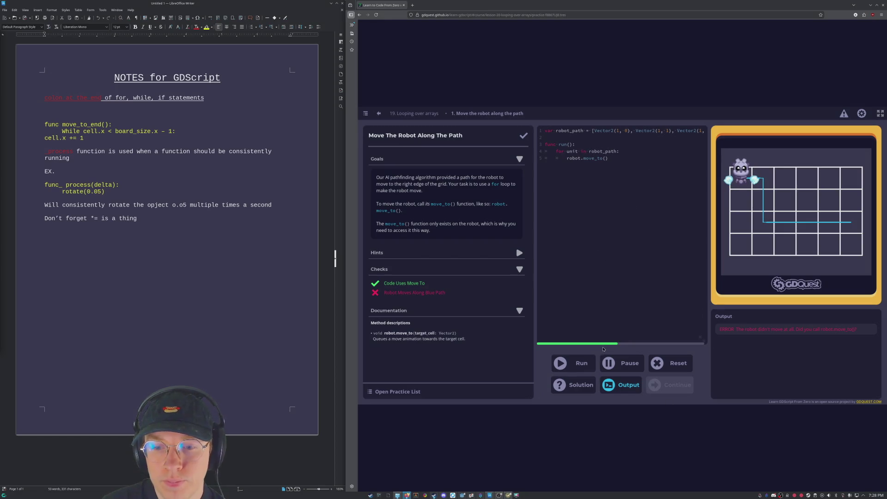
{"action": "left_click", "coordinate": [667, 370]}
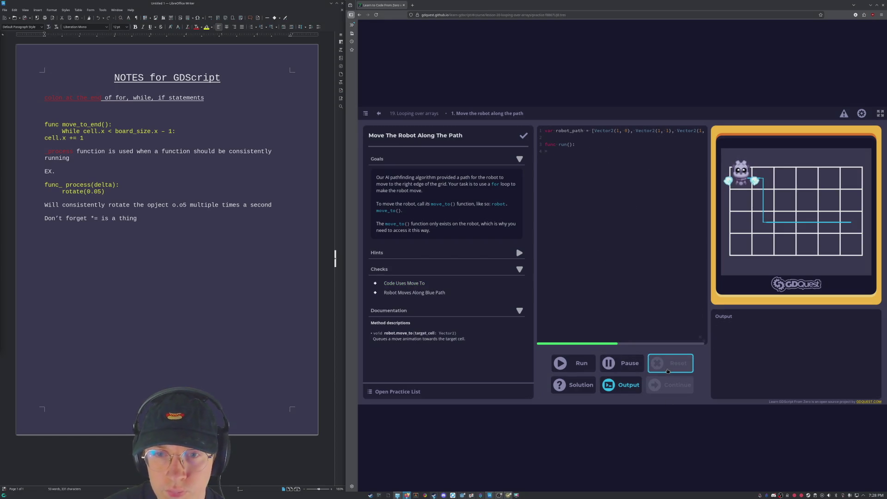
Return to the Looping over arrays lesson, scroll to Practices, and reopen Move The Robot Along The Path.
{"action": "left_click", "coordinate": [418, 114]}
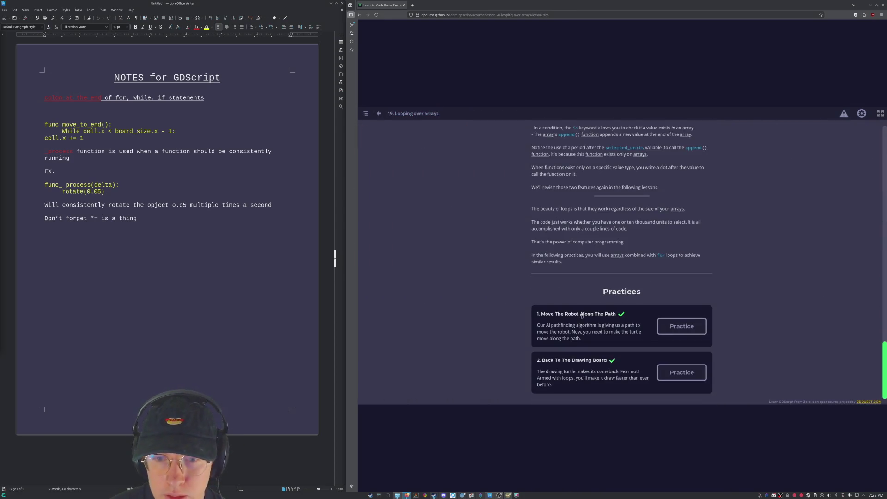
{"action": "scroll", "coordinate": [582, 310], "scroll_direction": "up", "scroll_amount": 2}
{"action": "scroll", "coordinate": [607, 249], "scroll_direction": "up", "scroll_amount": 1}
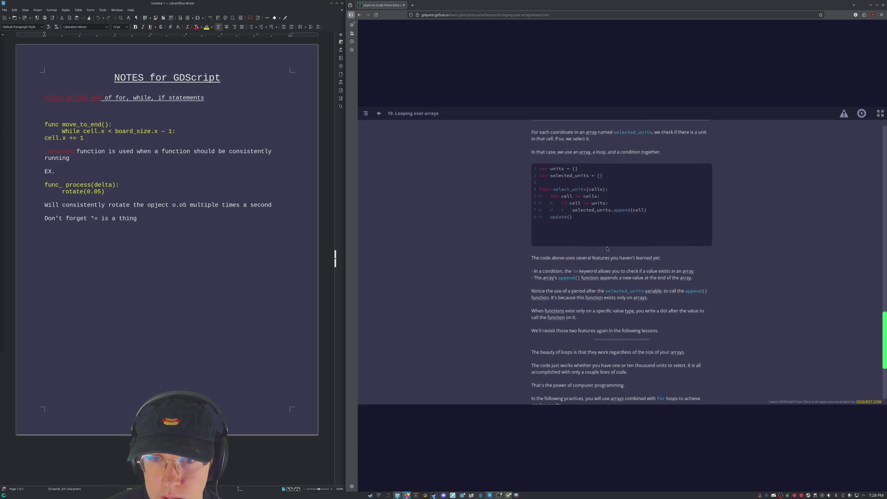
{"action": "scroll", "coordinate": [641, 209], "scroll_direction": "up", "scroll_amount": 1}
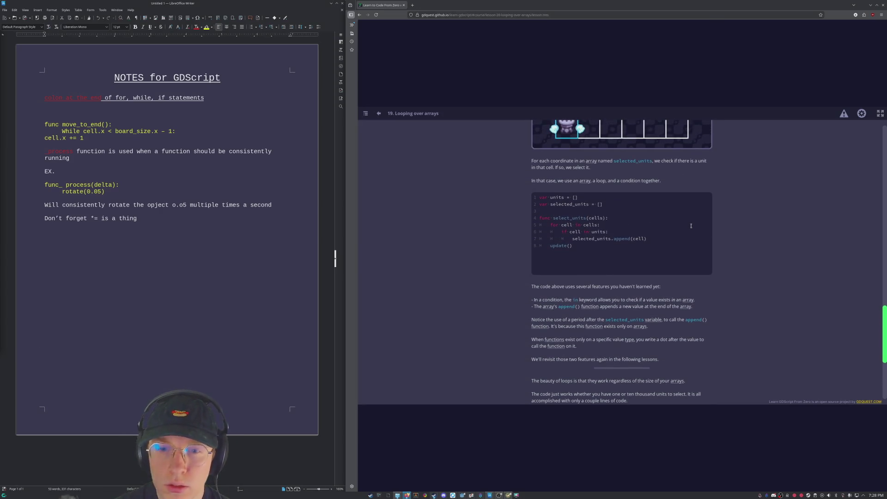
{"action": "scroll", "coordinate": [691, 225], "scroll_direction": "up", "scroll_amount": 6}
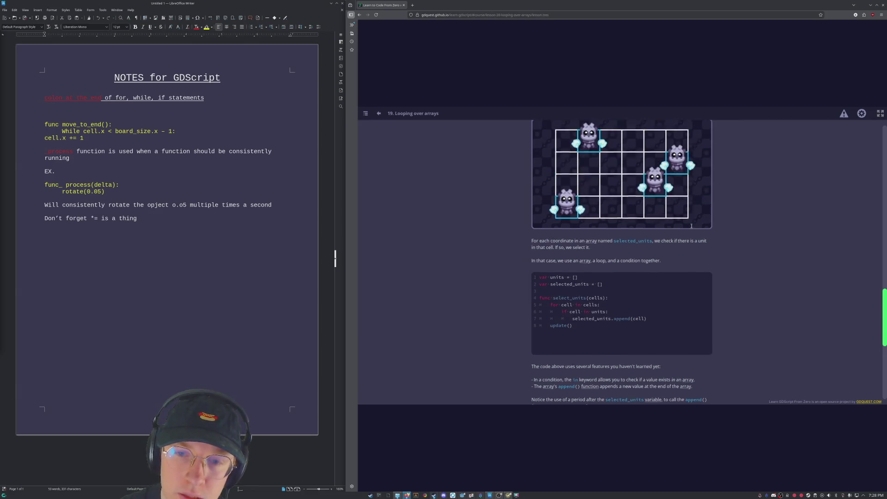
{"action": "scroll", "coordinate": [769, 254], "scroll_direction": "up", "scroll_amount": 2}
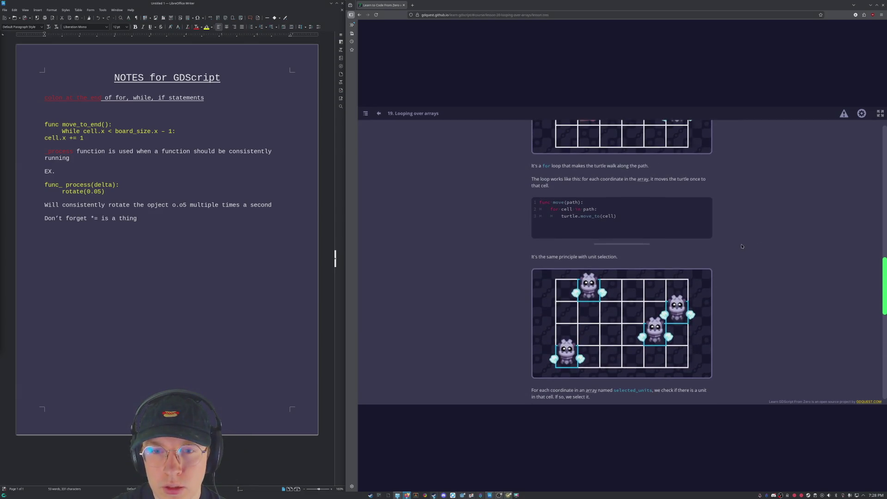
{"action": "scroll", "coordinate": [730, 243], "scroll_direction": "up", "scroll_amount": 5}
{"action": "scroll", "coordinate": [639, 317], "scroll_direction": "down", "scroll_amount": 3}
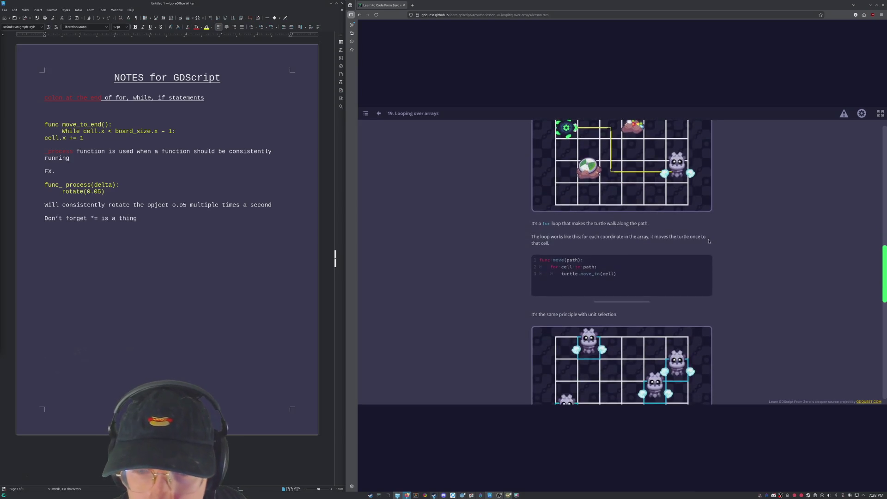
{"action": "scroll", "coordinate": [639, 317], "scroll_direction": "up", "scroll_amount": 4}
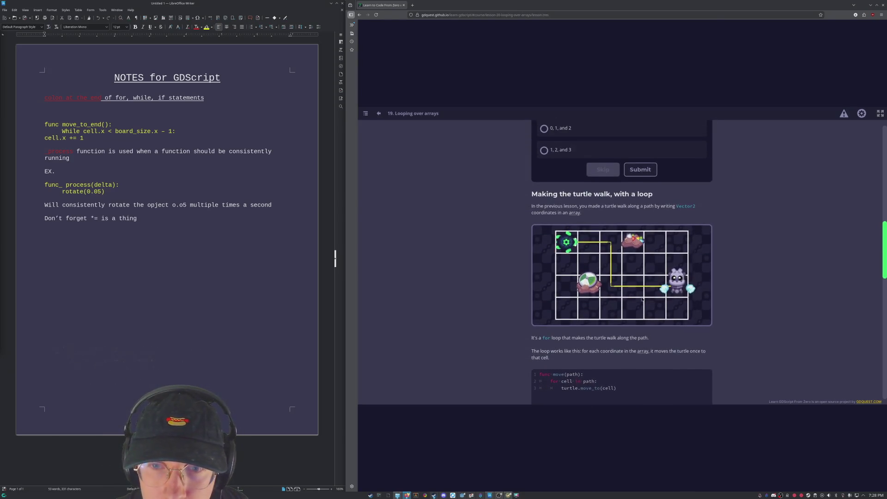
{"action": "scroll", "coordinate": [641, 284], "scroll_direction": "down", "scroll_amount": 3}
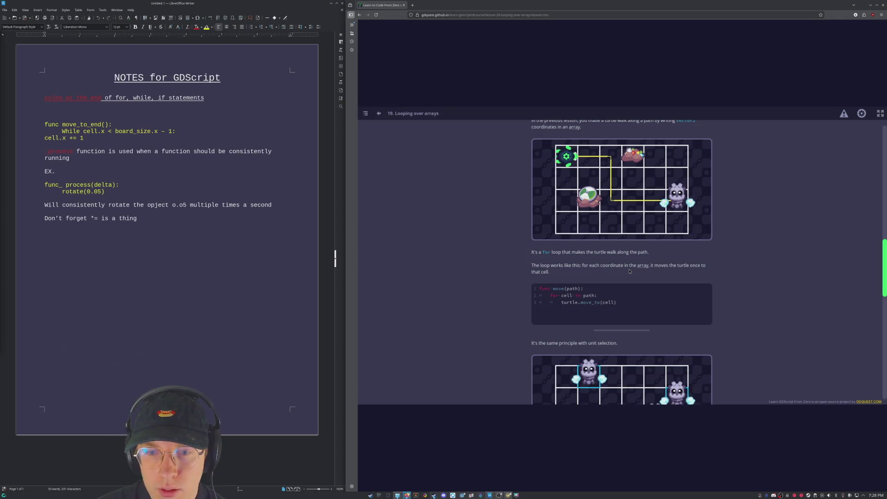
{"action": "scroll", "coordinate": [633, 270], "scroll_direction": "down", "scroll_amount": 1}
{"action": "scroll", "coordinate": [634, 273], "scroll_direction": "down", "scroll_amount": 10}
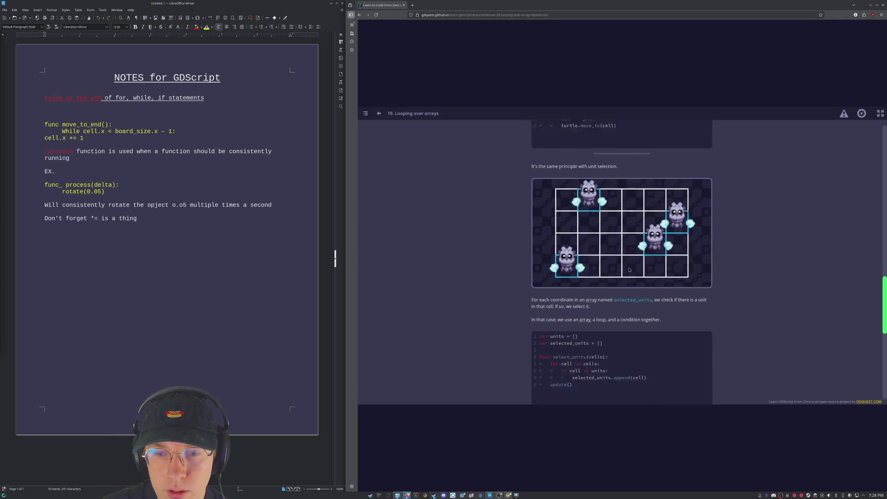
{"action": "scroll", "coordinate": [636, 279], "scroll_direction": "down", "scroll_amount": 3}
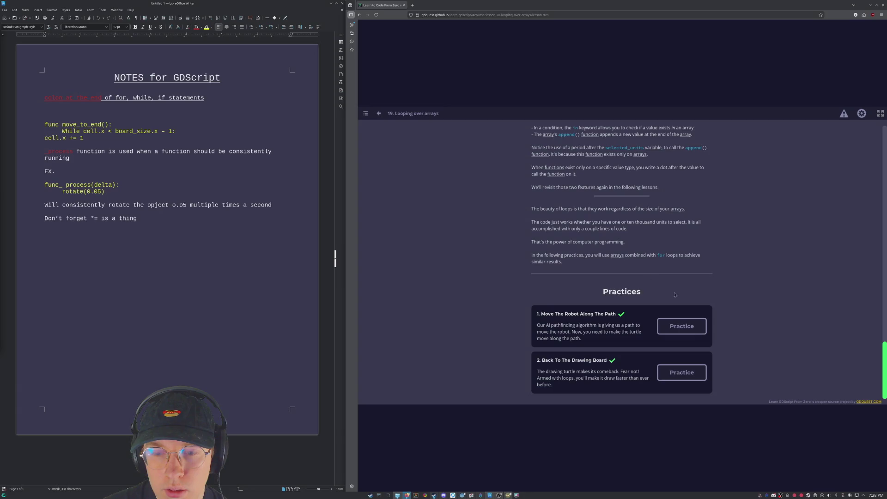
{"action": "scroll", "coordinate": [713, 292], "scroll_direction": "up", "scroll_amount": 5}
{"action": "scroll", "coordinate": [714, 292], "scroll_direction": "down", "scroll_amount": 3}
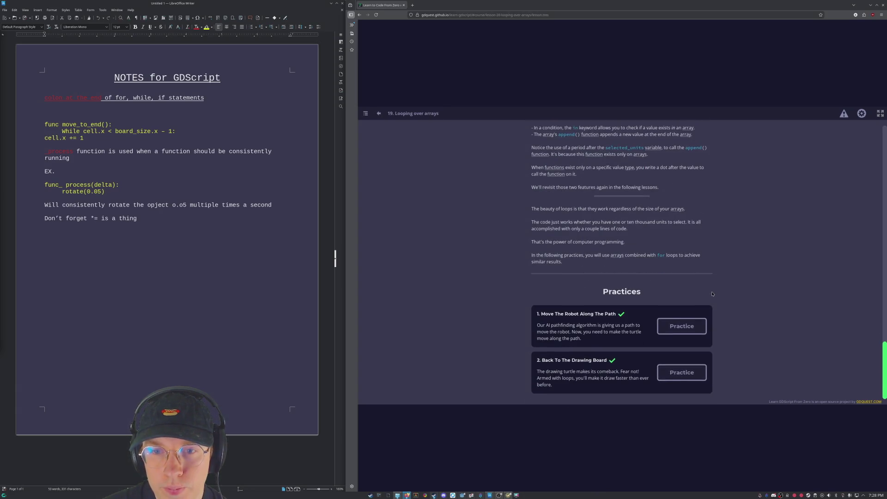
{"action": "left_click", "coordinate": [669, 332]}
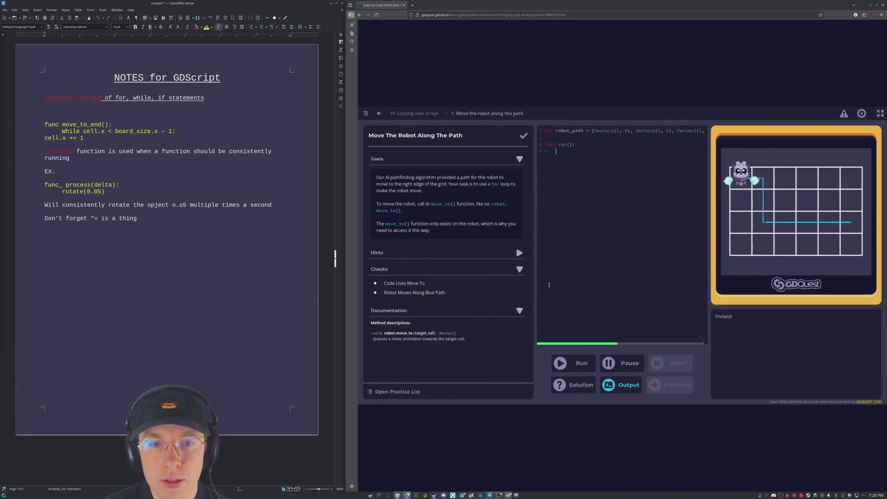
Draft 'for cell in robot()' with a robot.move_to() body in run() and run it with Ctrl+Enter.
{"action": "left_click", "coordinate": [565, 152]}
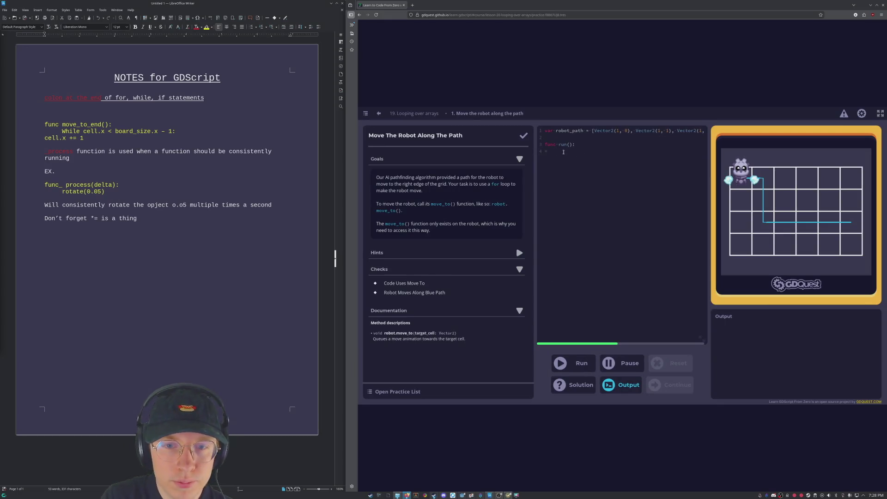
{"action": "type", "text": "for cell in "}
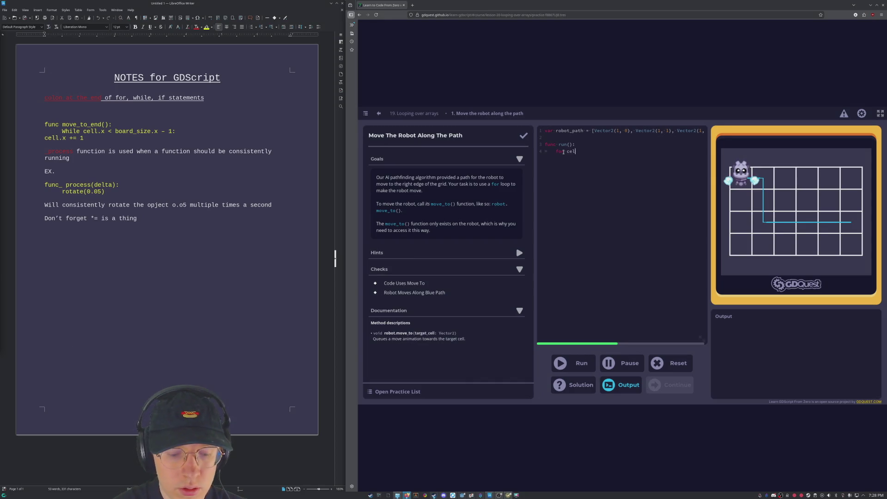
{"action": "type", "text": "robot"}
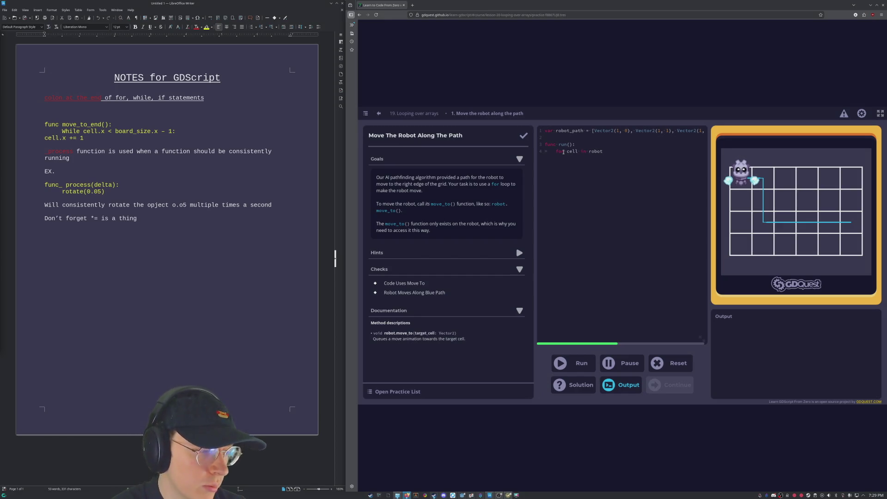
{"action": "type", "text": "() \t\t"}
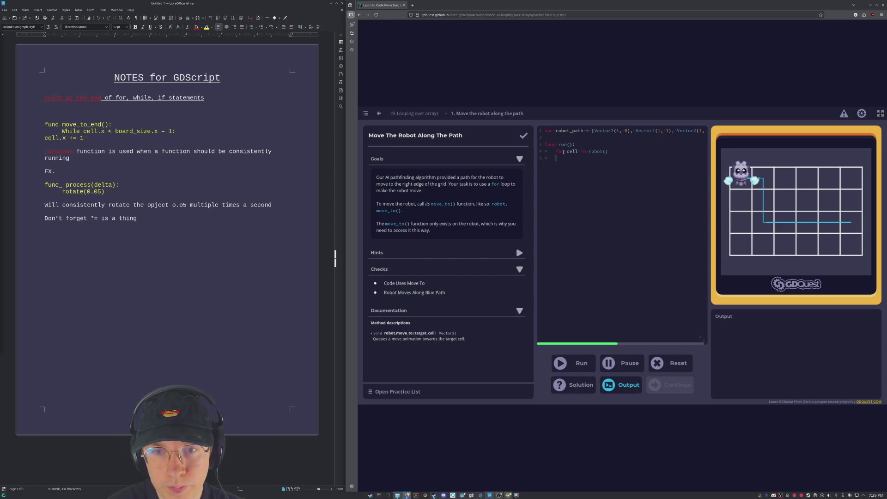
{"action": "type", "text": "move"}
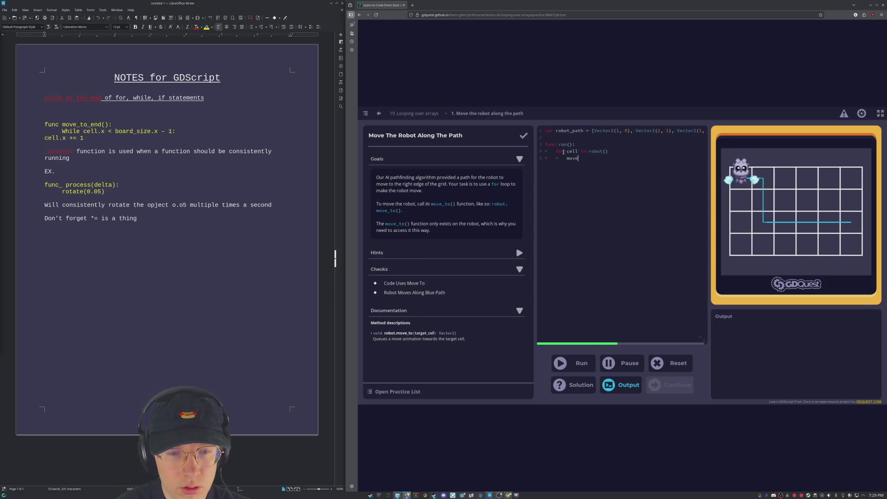
{"action": "key", "text": "BackSpace"}
{"action": "key", "text": "BackSpace"}
{"action": "key", "text": "BackSpace"}
{"action": "type", "text": "robot.move_to()"}
{"action": "key", "text": "ctrl+Return"}
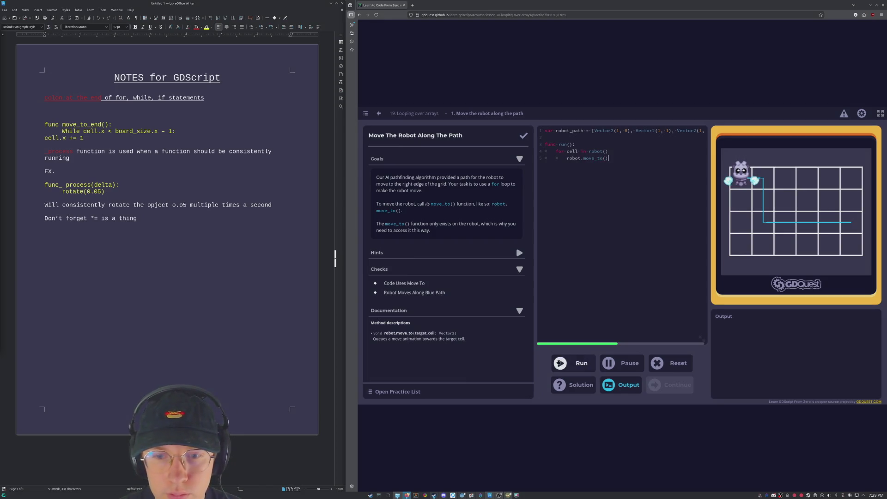
{"action": "left_click", "coordinate": [618, 151]}
Add the colon and change robot() to robot_path() in the loop header, running after each edit.
{"action": "type", "text": ":"}
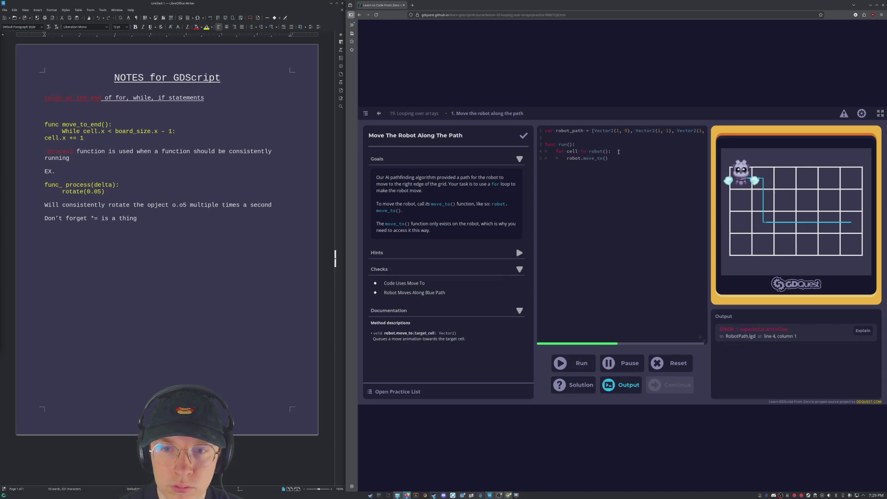
{"action": "key", "text": "ctrl+Return"}
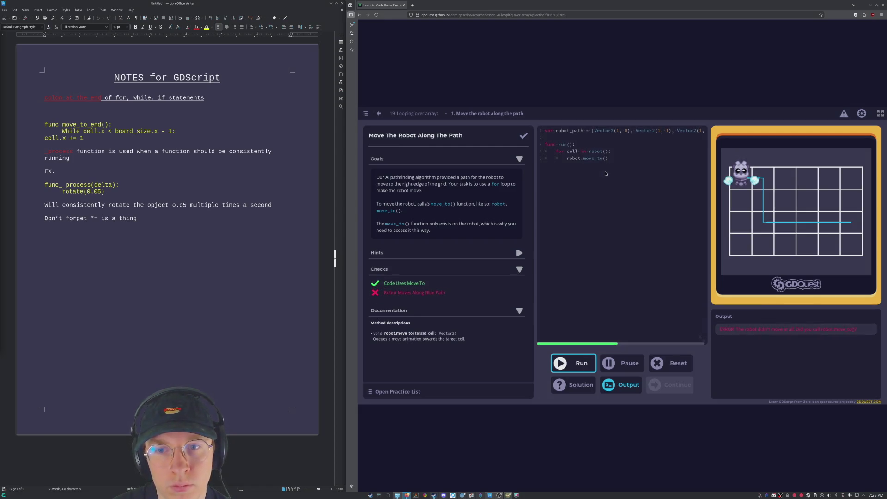
{"action": "left_click", "coordinate": [605, 158]}
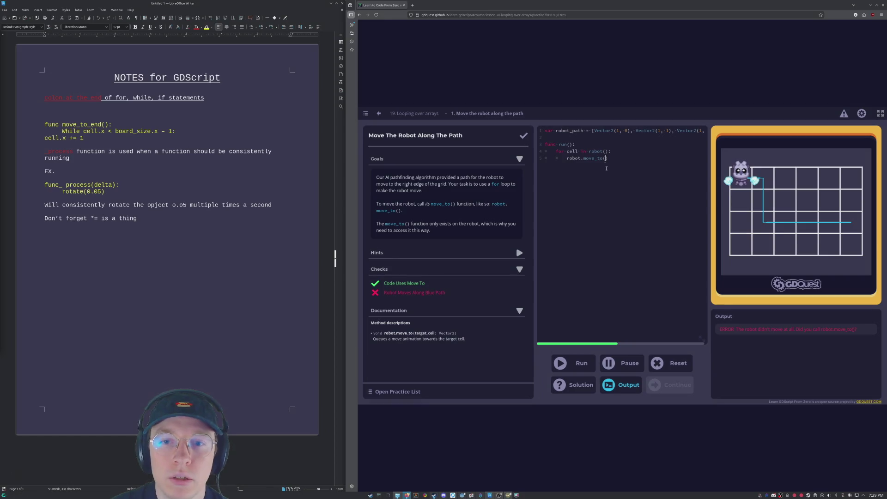
{"action": "type", "text": "_path"}
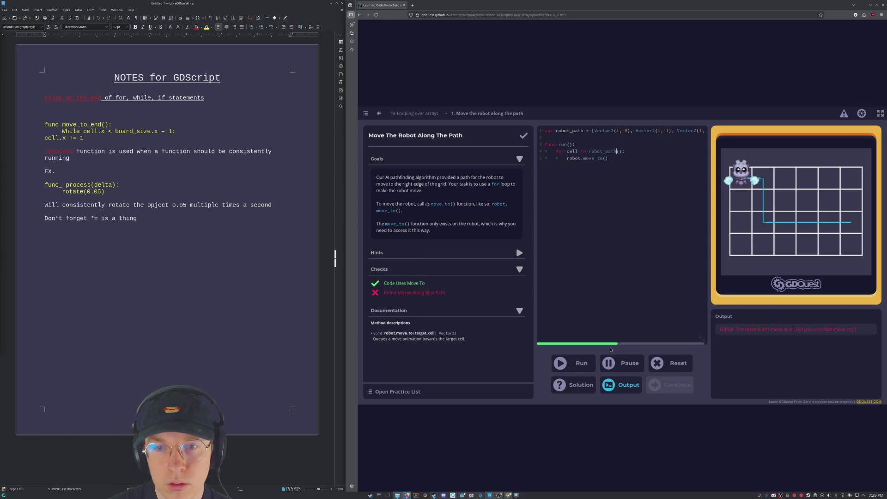
{"action": "left_click", "coordinate": [560, 358]}
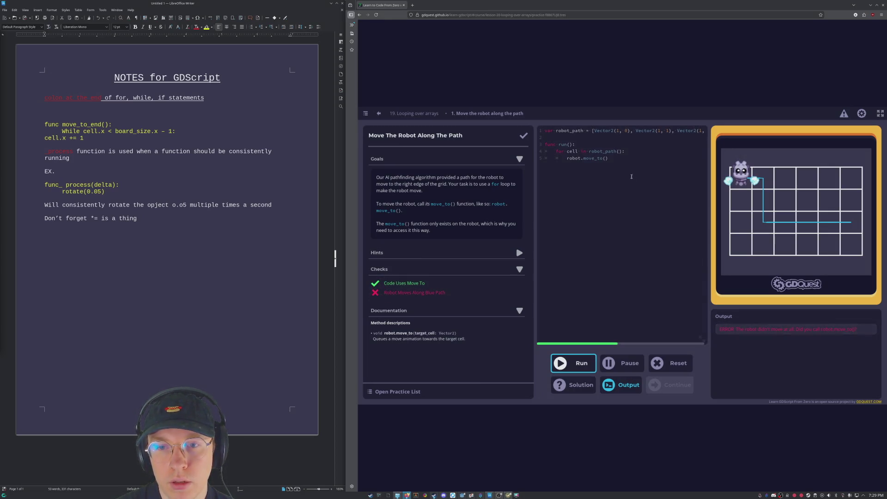
Pass cell as the move_to argument and run the code.
{"action": "left_click", "coordinate": [612, 160]}
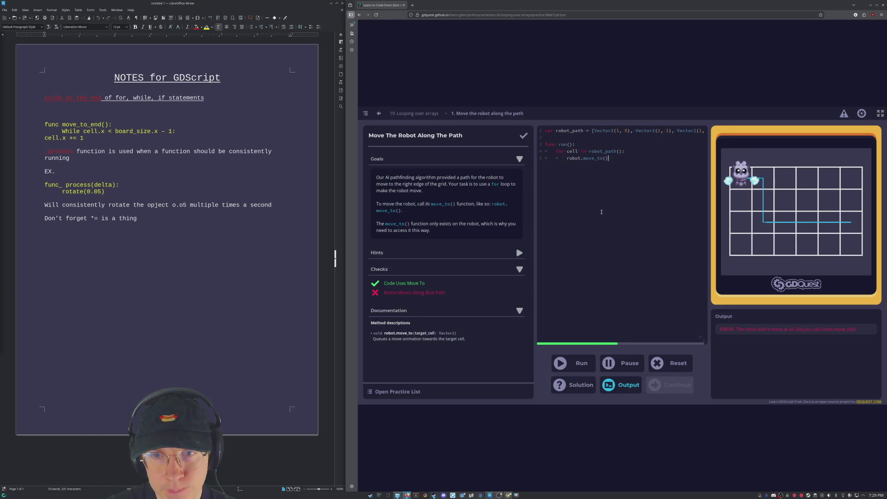
{"action": "key", "text": "Left"}
{"action": "type", "text": "ell"}
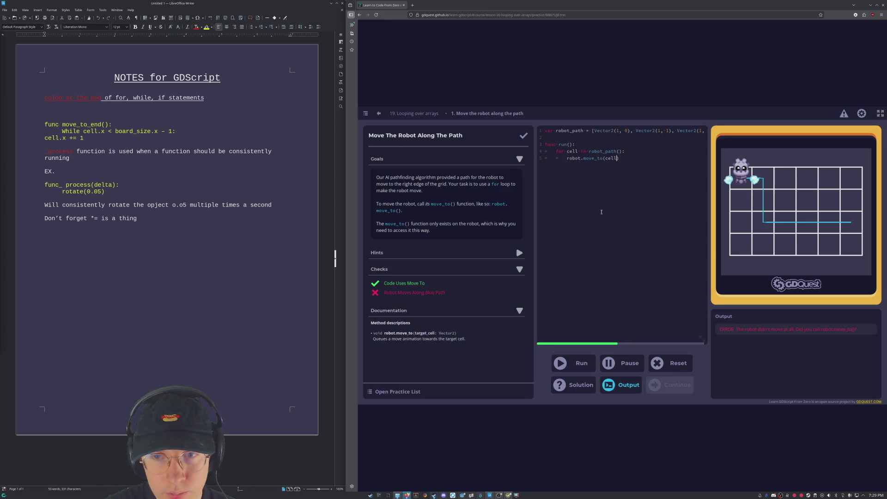
{"action": "left_click", "coordinate": [584, 365]}
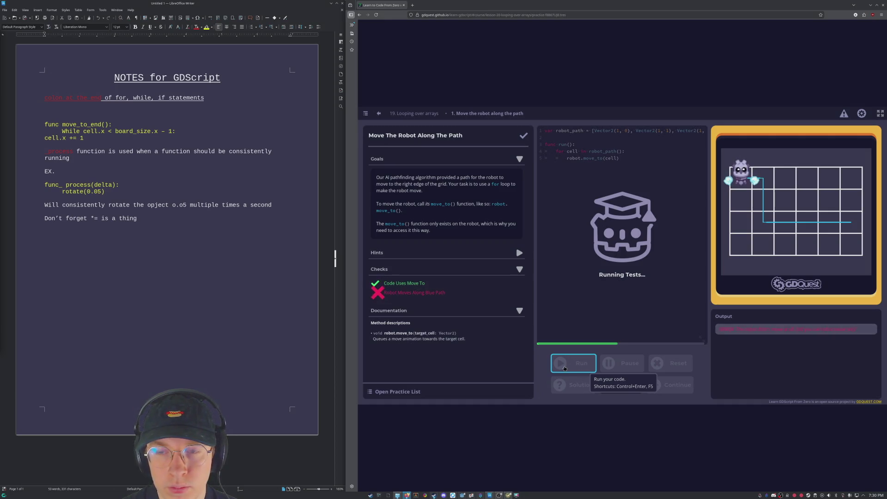
Try move_to(x,y) and run it, then delete the argument and parentheses.
{"action": "left_click", "coordinate": [617, 159]}
{"action": "left_click_drag", "start_coordinate": [618, 158], "coordinate": [605, 158]}
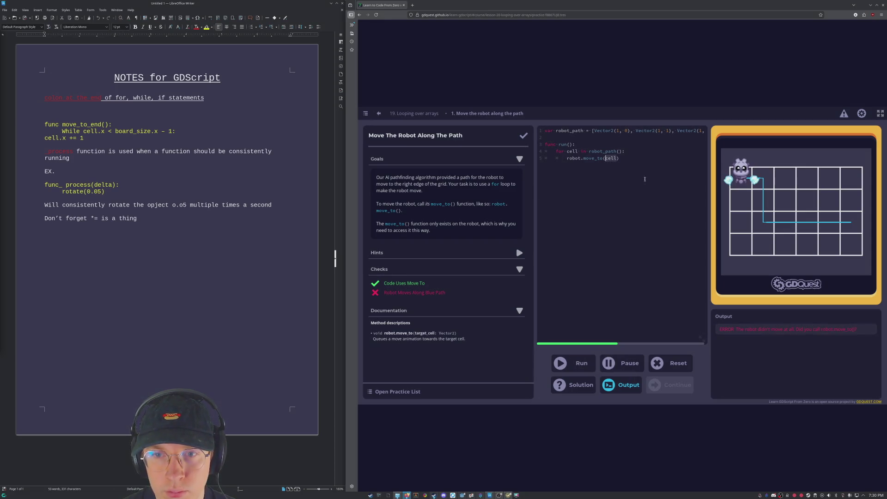
{"action": "type", "text": "x,"}
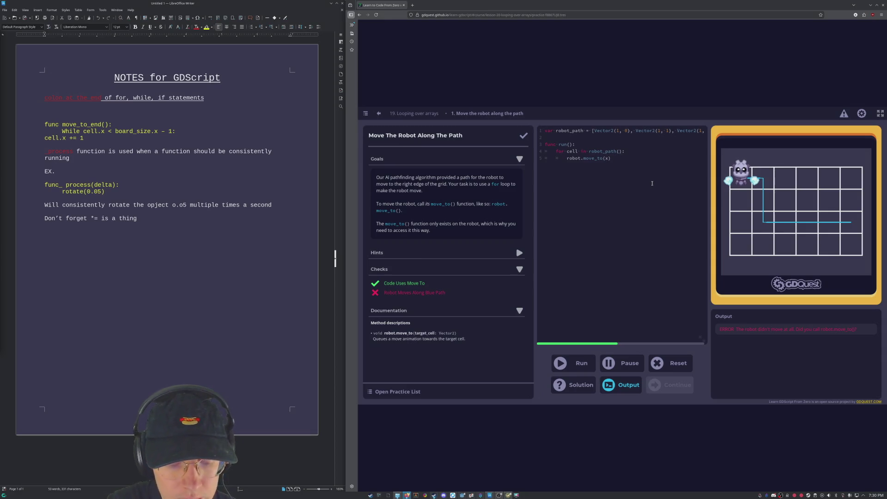
{"action": "type", "text": "y"}
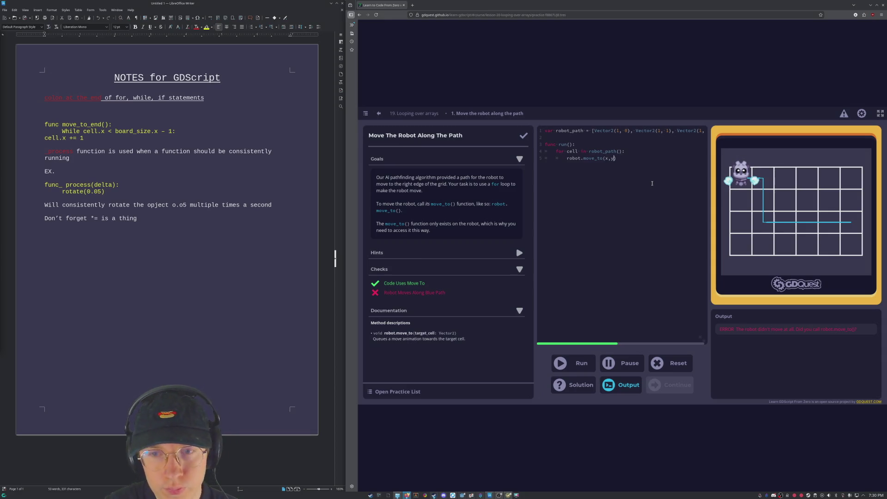
{"action": "left_click", "coordinate": [579, 364]}
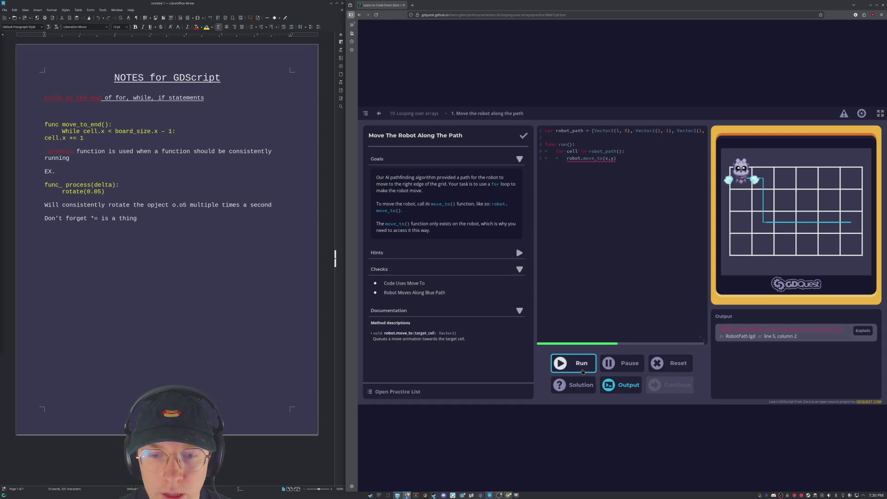
{"action": "mouse_move", "coordinate": [612, 159]}
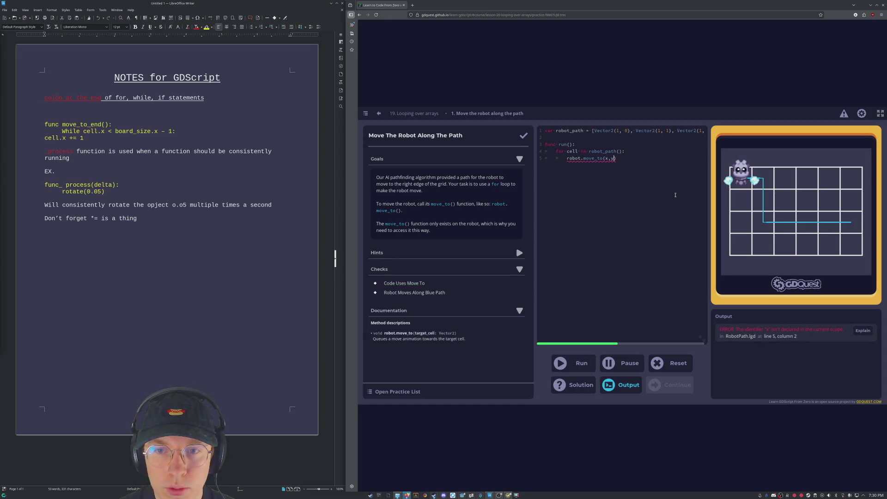
{"action": "key", "text": "BackSpace"}
{"action": "key", "text": "BackSpace"}
{"action": "key", "text": "BackSpace"}
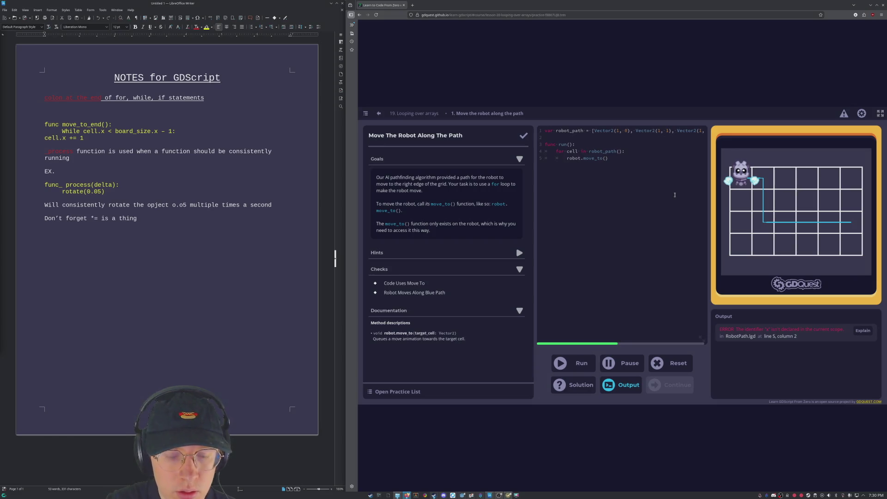
{"action": "key", "text": "BackSpace"}
{"action": "key", "text": "BackSpace"}
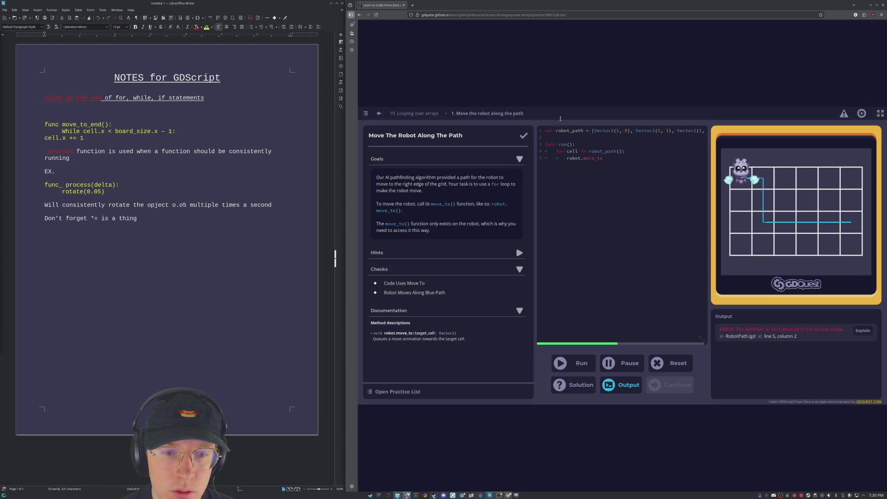
Run the bare move_to line, then rerun with robot.move_to(robot_path).
{"action": "left_click", "coordinate": [581, 365]}
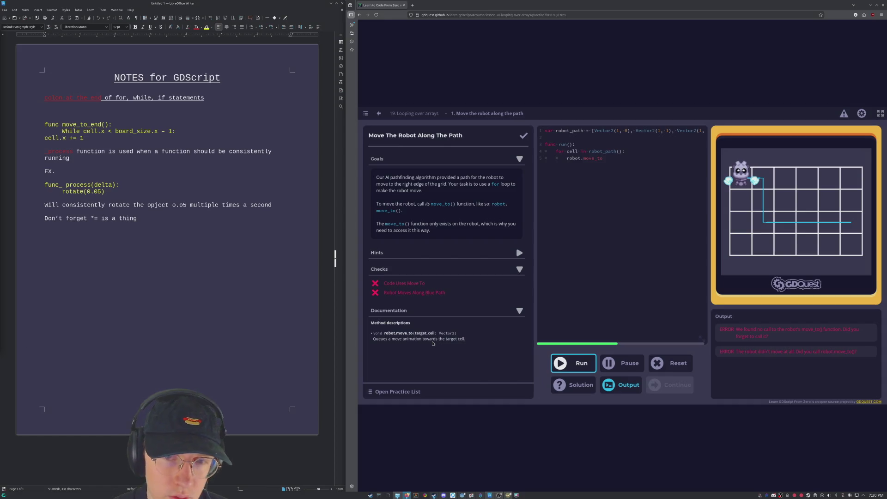
{"action": "left_click", "coordinate": [605, 159]}
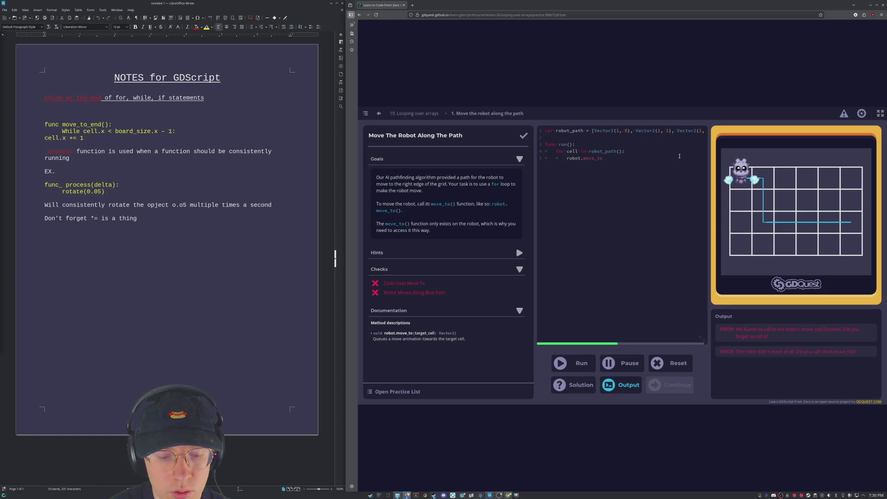
{"action": "type", "text": "()"}
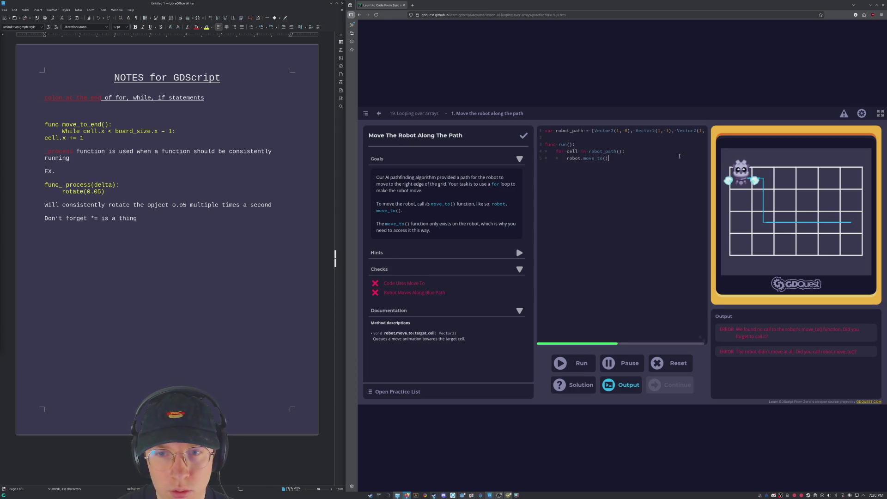
{"action": "key", "text": "Left"}
{"action": "type", "text": "robot_path"}
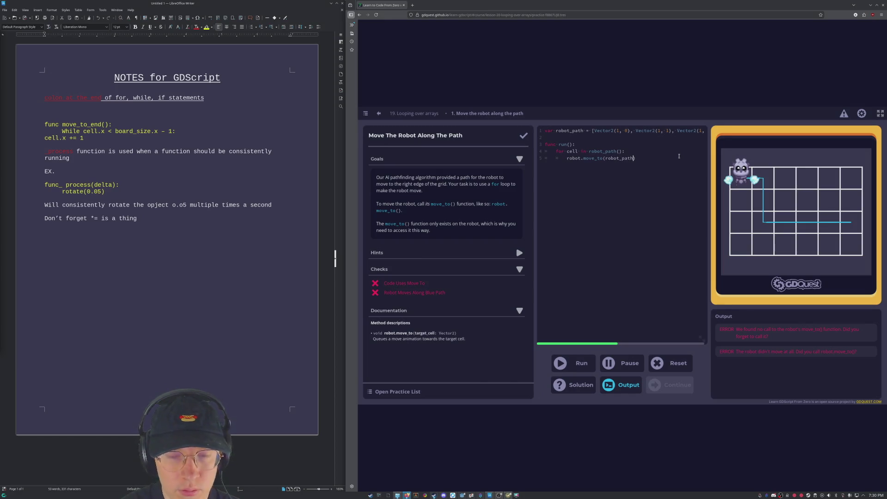
{"action": "left_click", "coordinate": [585, 368]}
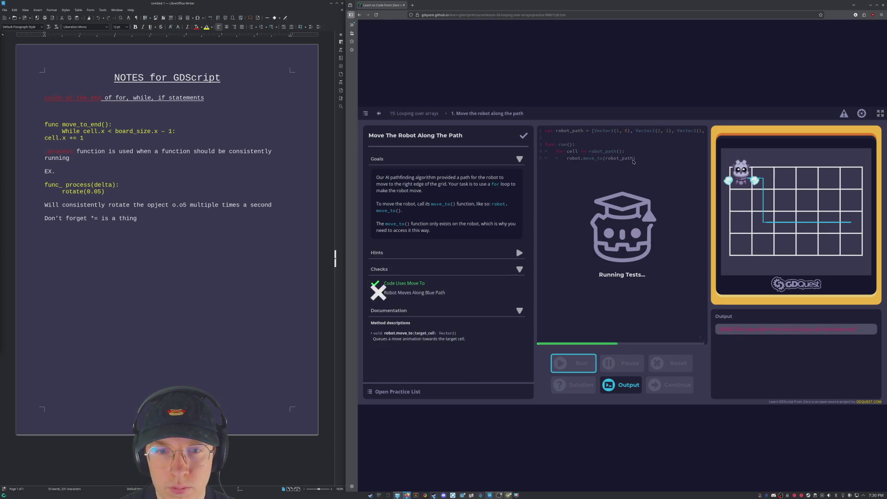
Replace the robot_path argument in move_to with Vector2.
{"action": "triple_click", "coordinate": [620, 158]}
{"action": "left_click", "coordinate": [620, 158]}
{"action": "left_click_drag", "start_coordinate": [604, 158], "coordinate": [632, 159]}
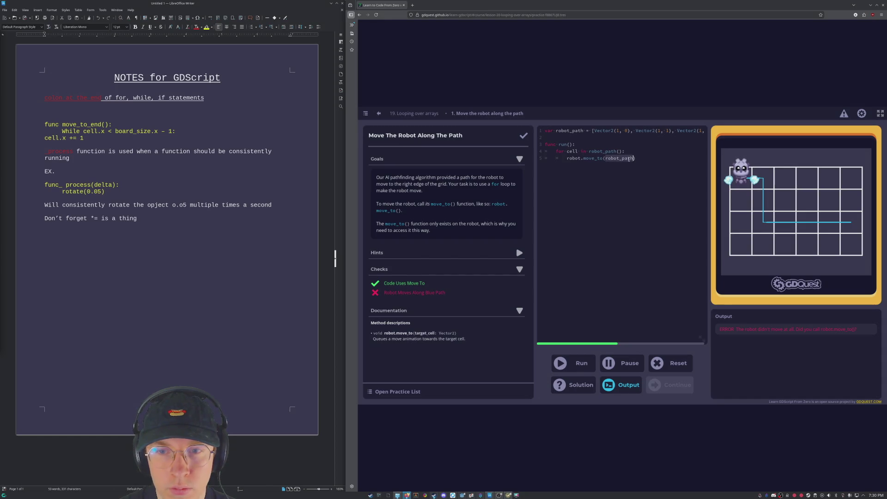
{"action": "type", "text": "Vector"}
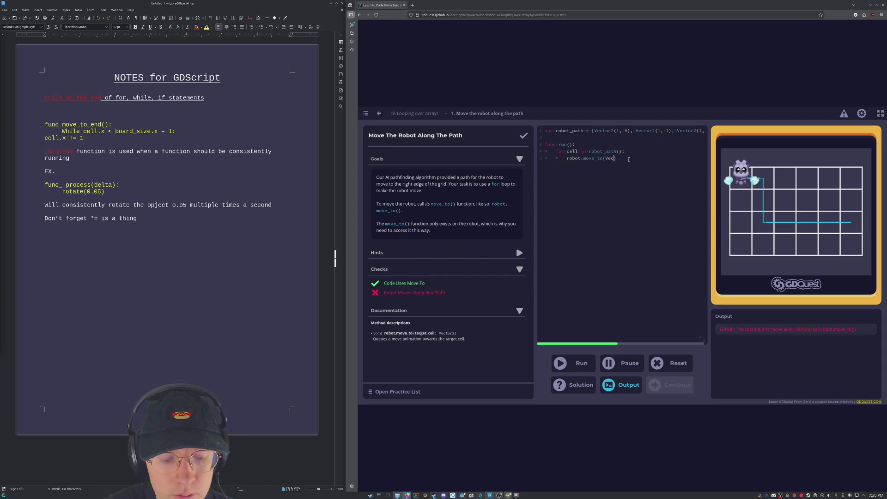
{"action": "type", "text": "2"}
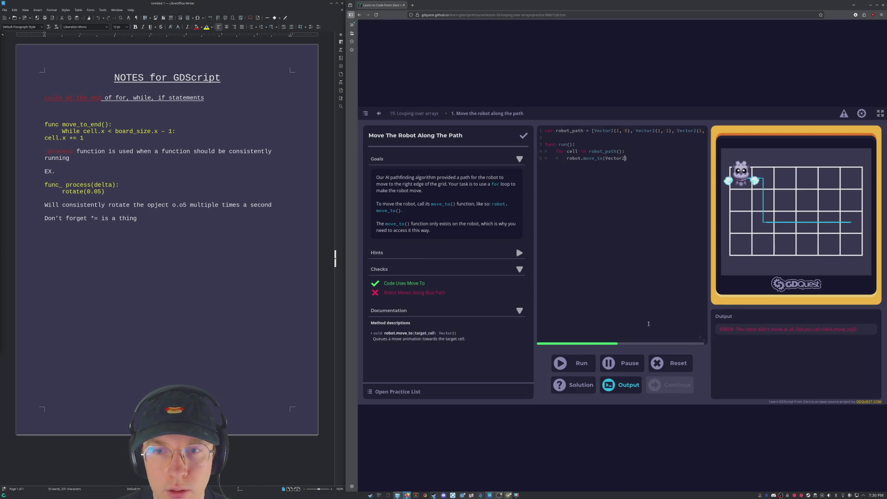
Run to reveal the line 5 built-in type error, then remove Vector2 leaving robot.move_to().
{"action": "left_click", "coordinate": [591, 366]}
{"action": "mouse_move", "coordinate": [619, 158]}
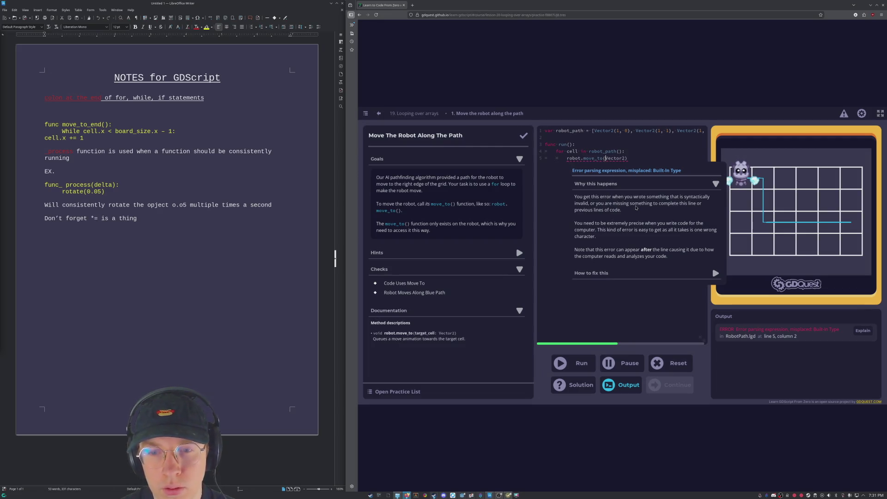
{"action": "key", "text": "BackSpace"}
{"action": "key", "text": "BackSpace"}
{"action": "key", "text": "BackSpace"}
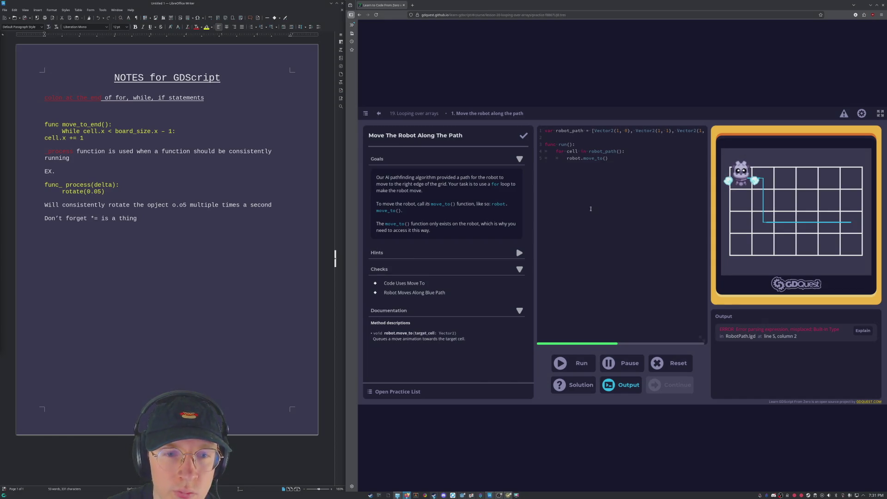
Remove the parentheses after robot_path on line 4, keep the colon, and rerun.
{"action": "key", "text": "Down"}
{"action": "key", "text": "End"}
{"action": "key", "text": "BackSpace"}
{"action": "key", "text": "BackSpace"}
{"action": "key", "text": "BackSpace"}
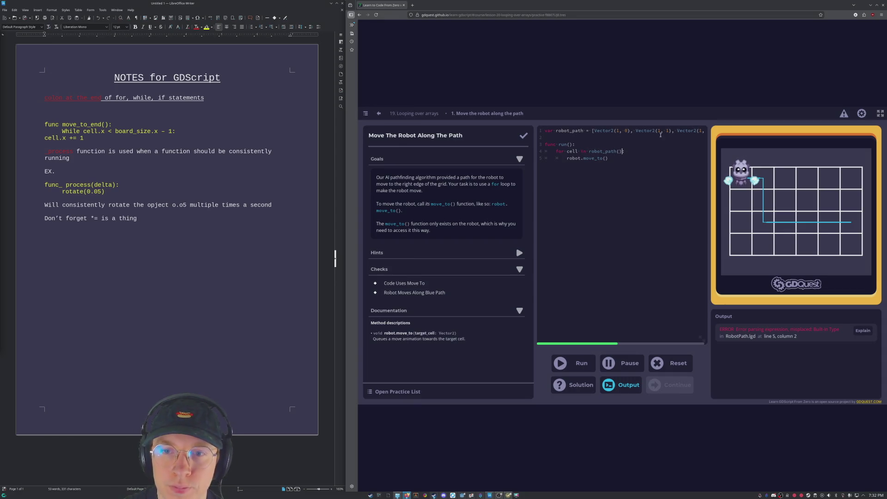
{"action": "type", "text": ":"}
{"action": "left_click", "coordinate": [580, 365]}
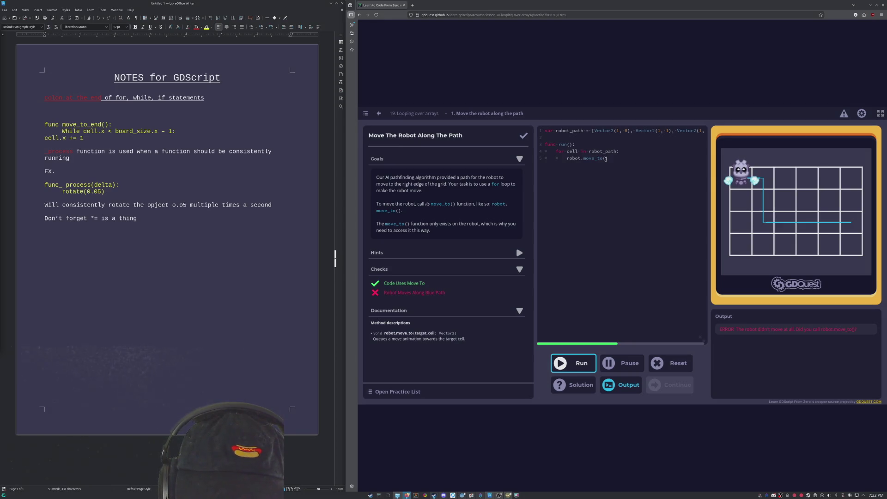
{"action": "left_click", "coordinate": [616, 159]}
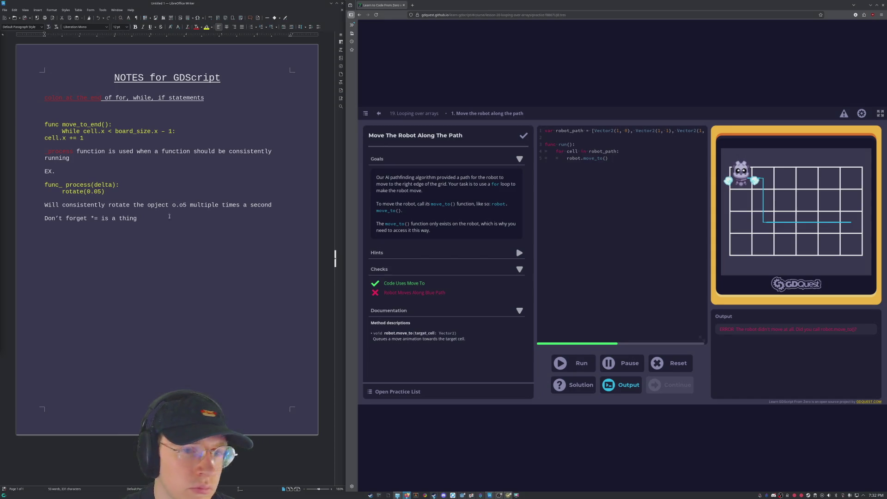
Go back to the Looping over arrays lesson and scroll to the select_units loop example.
{"action": "left_click", "coordinate": [416, 114]}
{"action": "scroll", "coordinate": [701, 325], "scroll_direction": "up", "scroll_amount": 10}
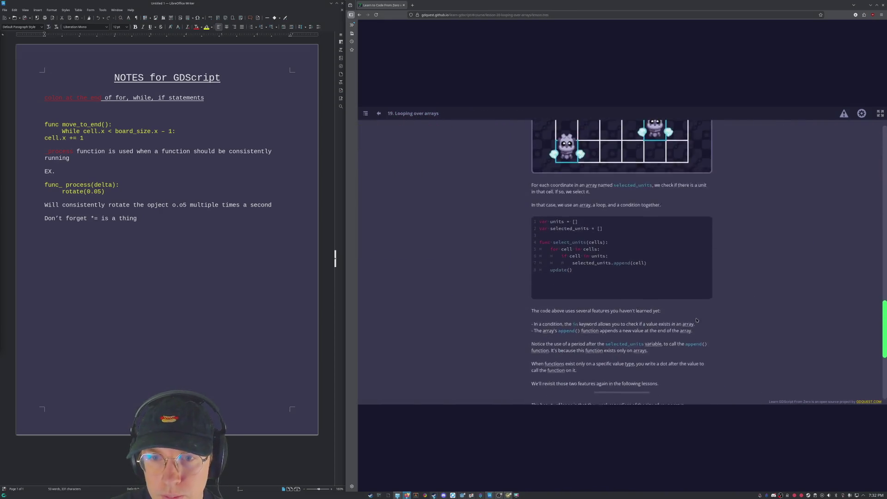
{"action": "scroll", "coordinate": [701, 326], "scroll_direction": "up", "scroll_amount": 3}
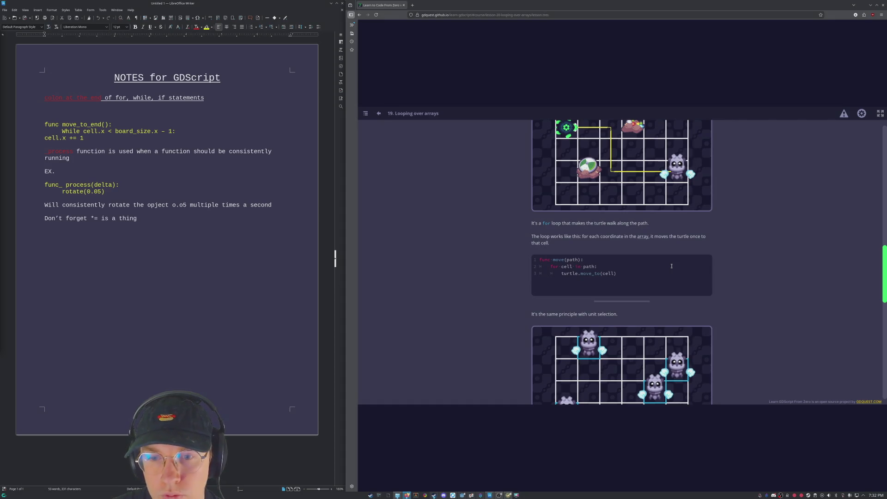
{"action": "scroll", "coordinate": [682, 269], "scroll_direction": "down", "scroll_amount": 3}
{"action": "scroll", "coordinate": [670, 240], "scroll_direction": "down", "scroll_amount": 2}
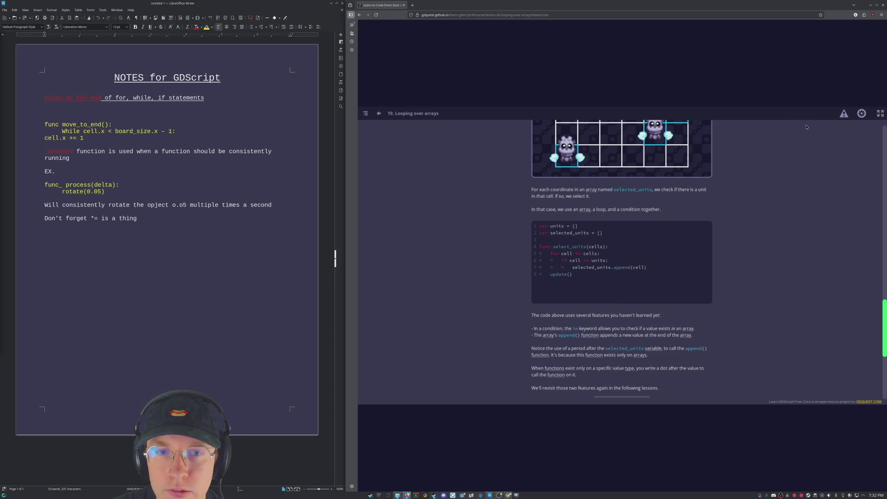
{"action": "scroll", "coordinate": [809, 158], "scroll_direction": "up", "scroll_amount": 2}
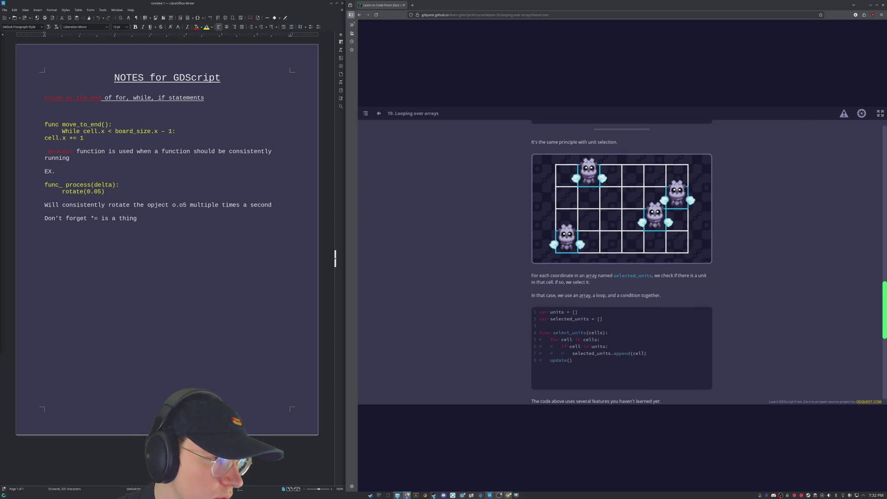
Write 'cell is used to input (x,y) value' at the end of the GDScript notes in Writer.
{"action": "left_click", "coordinate": [174, 245]}
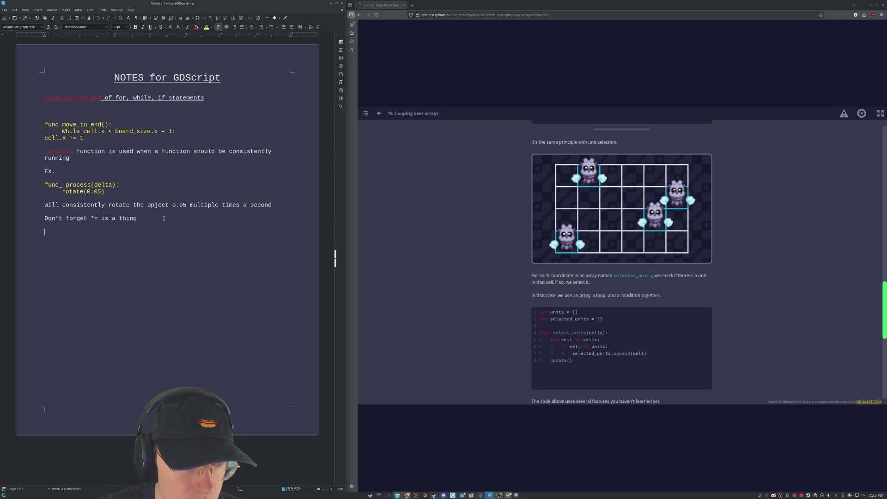
{"action": "type", "text": "func"}
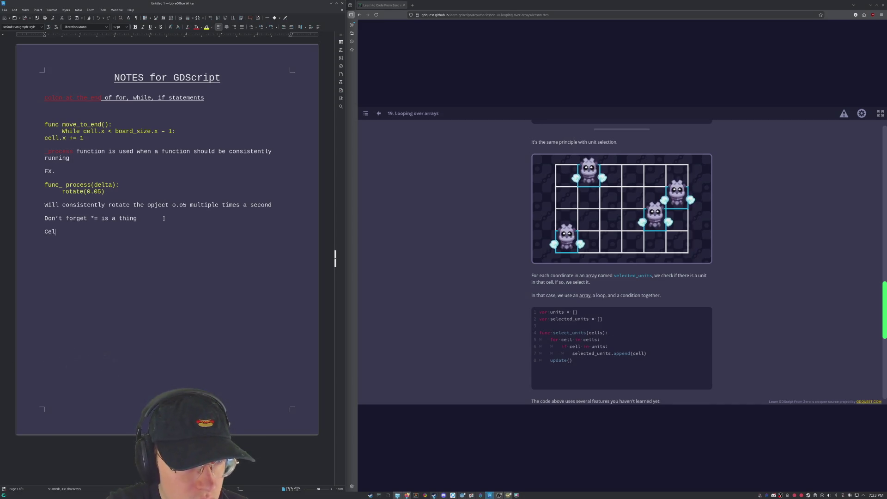
{"action": "key", "text": "ctrl+z"}
{"action": "type", "text": "ell "}
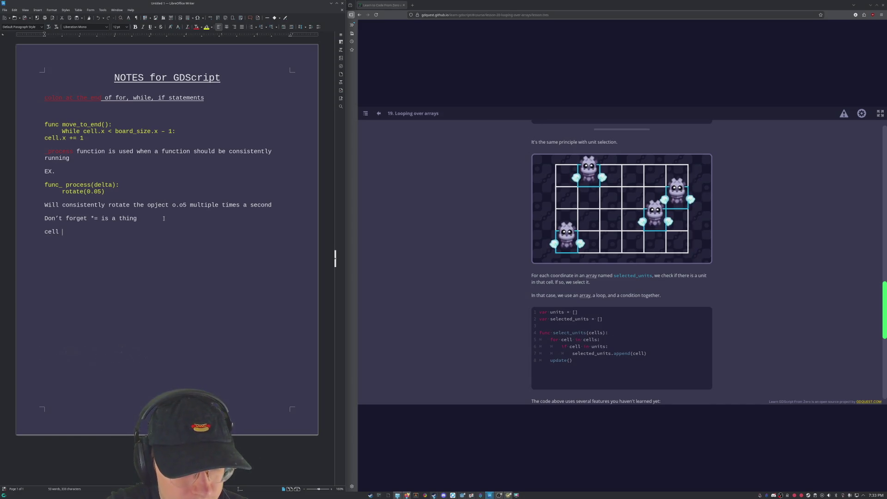
{"action": "type", "text": "is used to descript"}
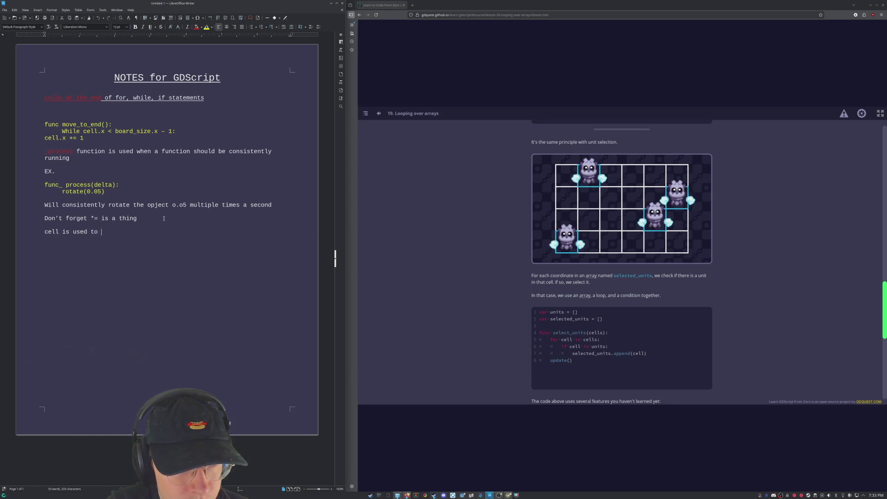
{"action": "key", "text": "BackSpace"}
{"action": "key", "text": "BackSpace"}
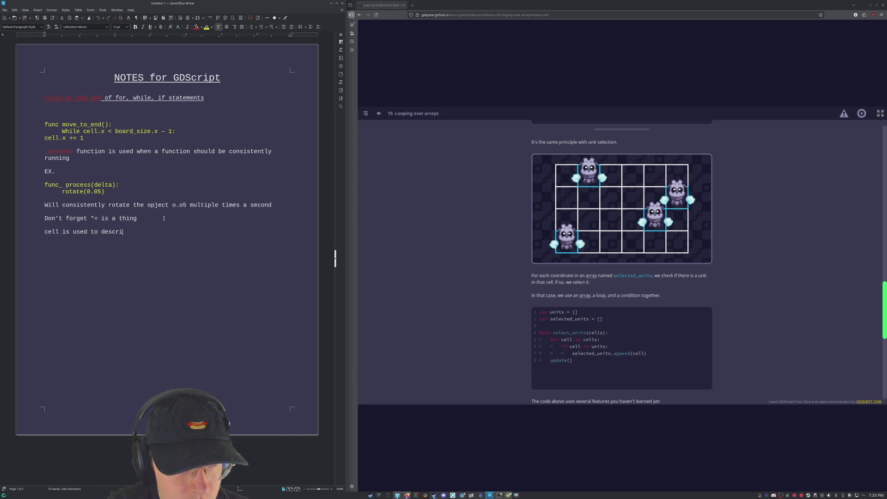
{"action": "type", "text": "be"}
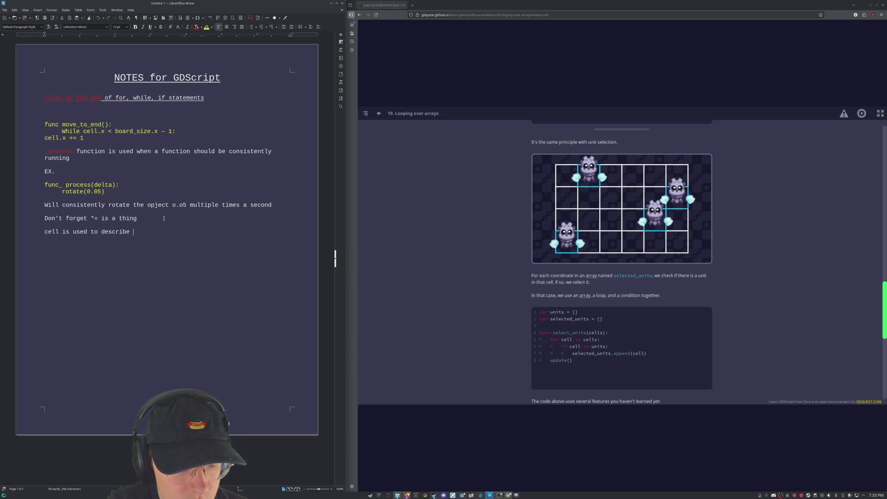
{"action": "key", "text": "BackSpace"}
{"action": "key", "text": "BackSpace"}
{"action": "key", "text": "BackSpace"}
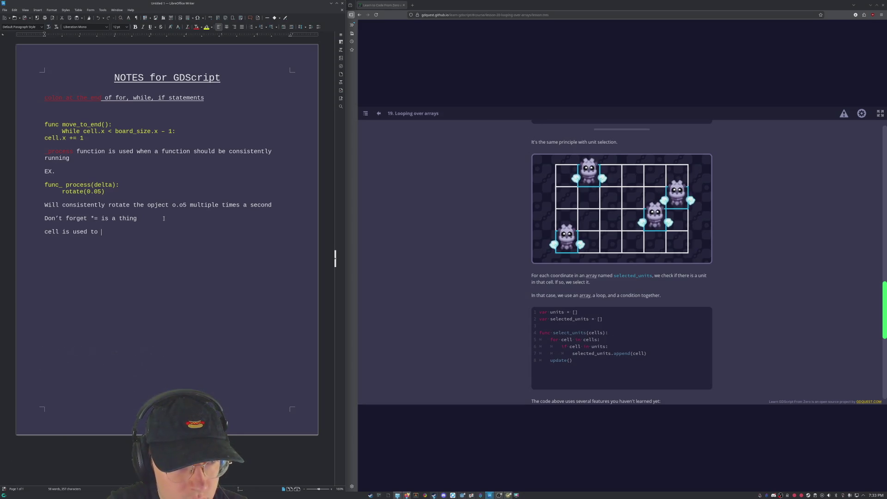
{"action": "type", "text": "input"}
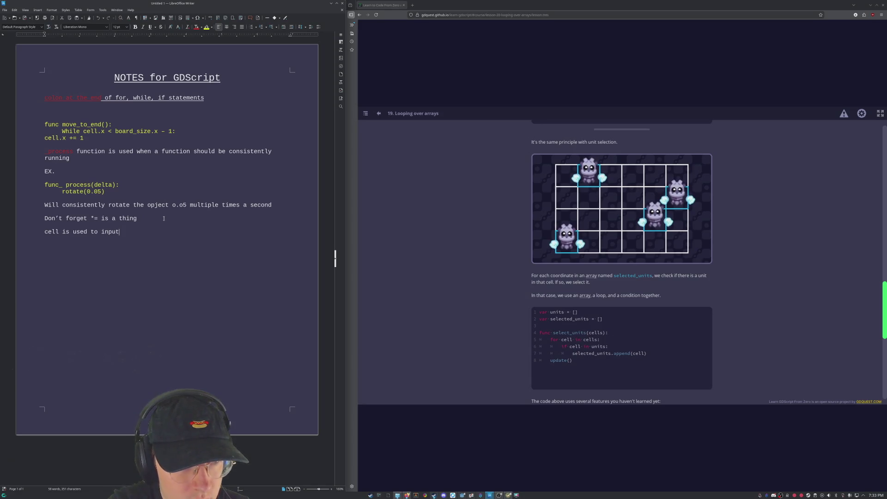
{"action": "type", "text": " ("}
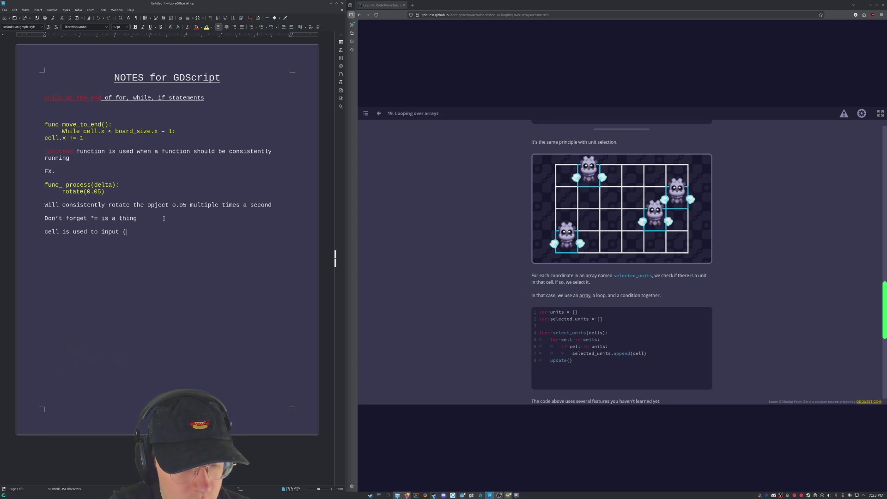
{"action": "type", "text": "x,y"}
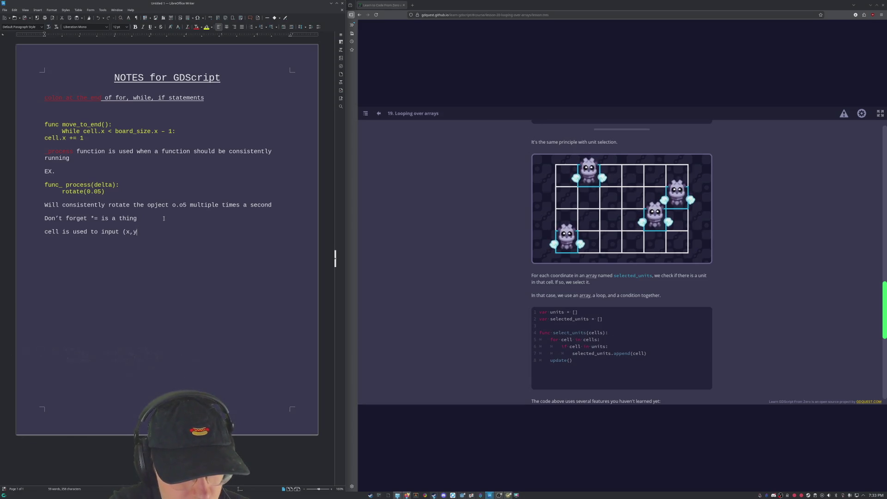
{"action": "type", "text": ") v"}
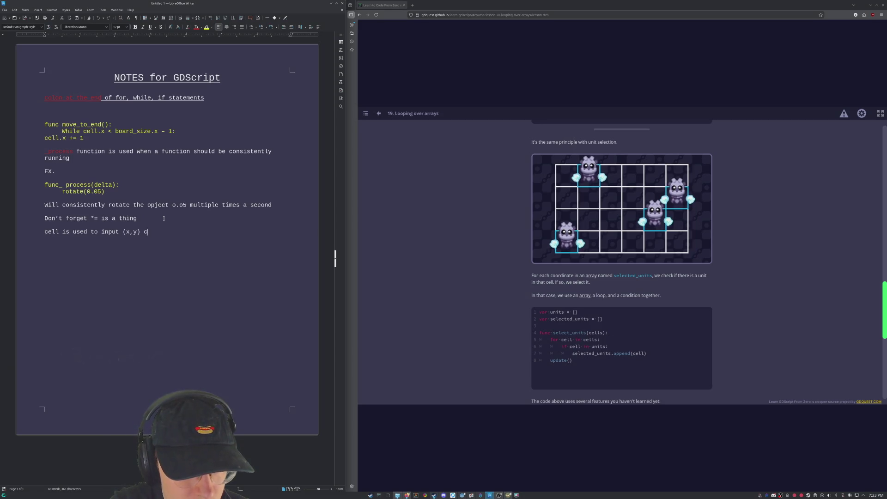
{"action": "type", "text": "alue"}
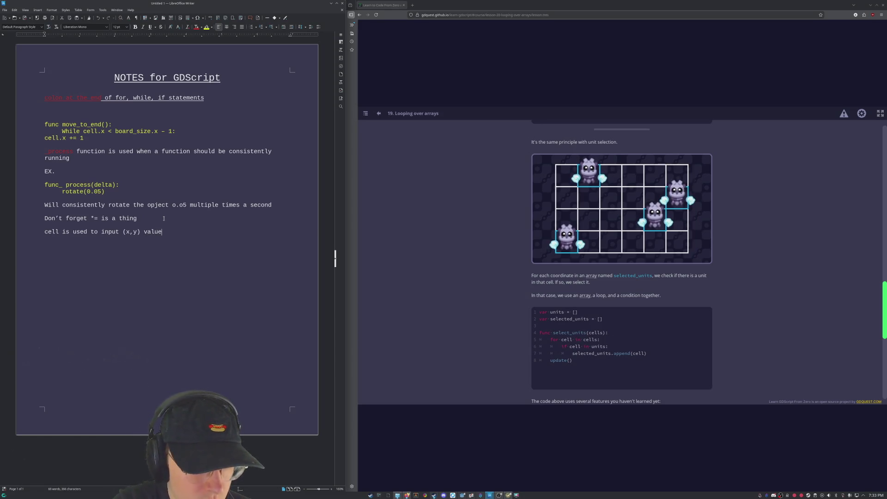
{"action": "left_click", "coordinate": [804, 247]}
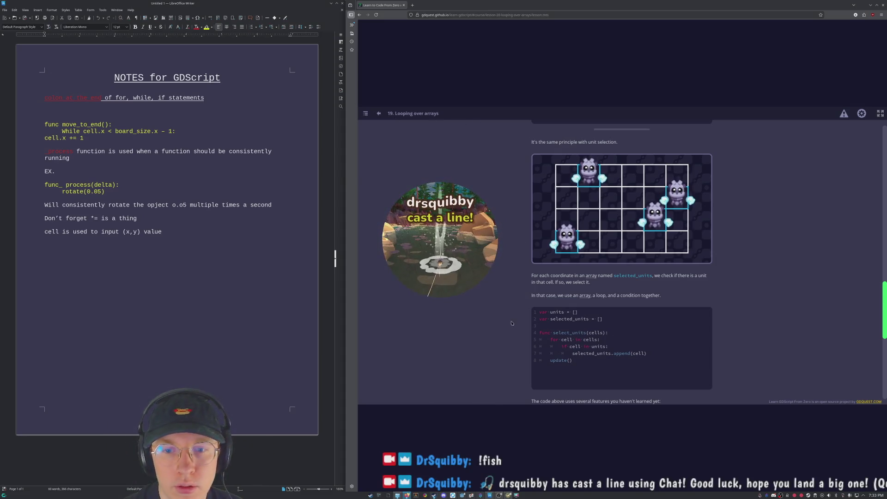
Open the Move The Robot Along The Path practice and write the loop header 'for cell in robot_path:'.
{"action": "scroll", "coordinate": [685, 353], "scroll_direction": "down", "scroll_amount": 10}
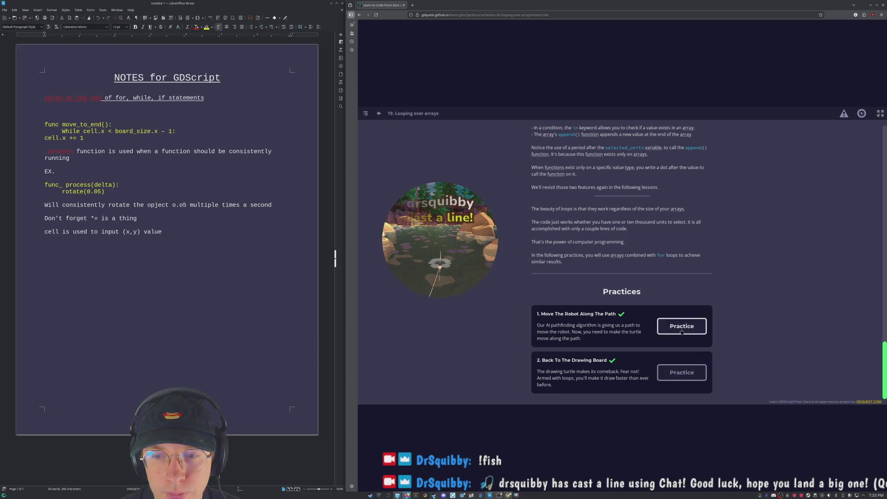
{"action": "left_click", "coordinate": [682, 326]}
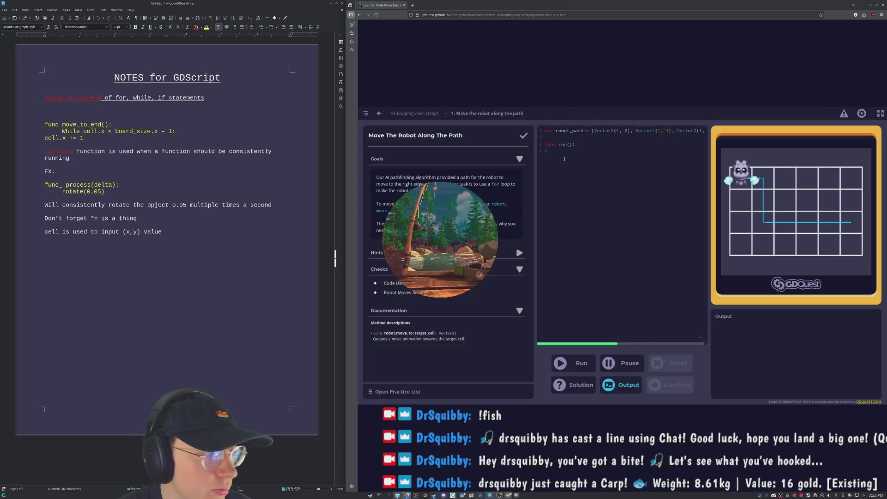
{"action": "type", "text": "func"}
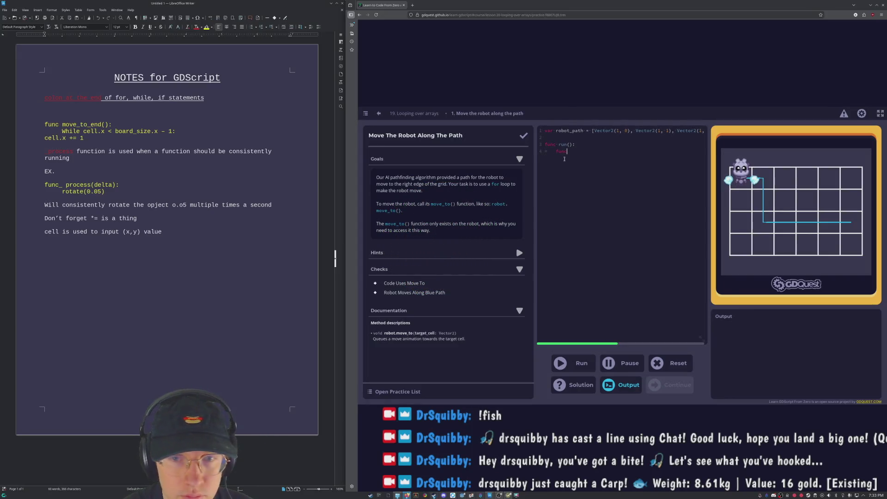
{"action": "key", "text": "BackSpace"}
{"action": "key", "text": "BackSpace"}
{"action": "key", "text": "BackSpace"}
{"action": "type", "text": "for cell in "}
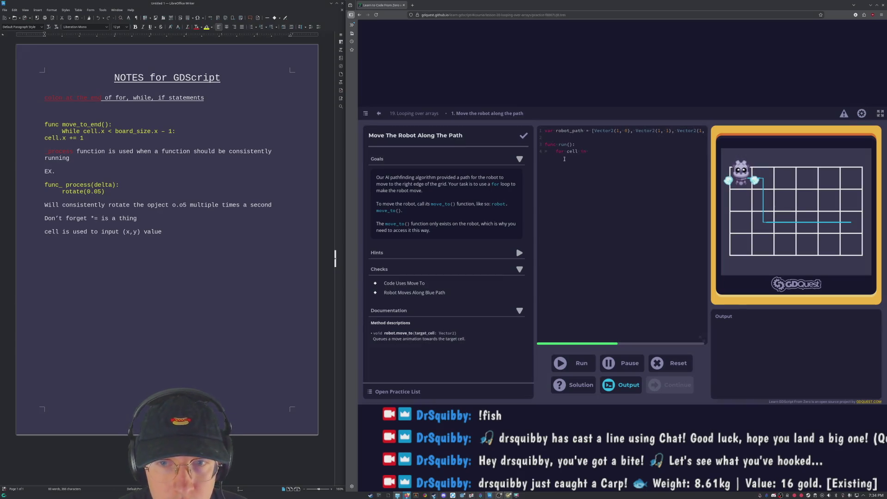
{"action": "type", "text": "robot"}
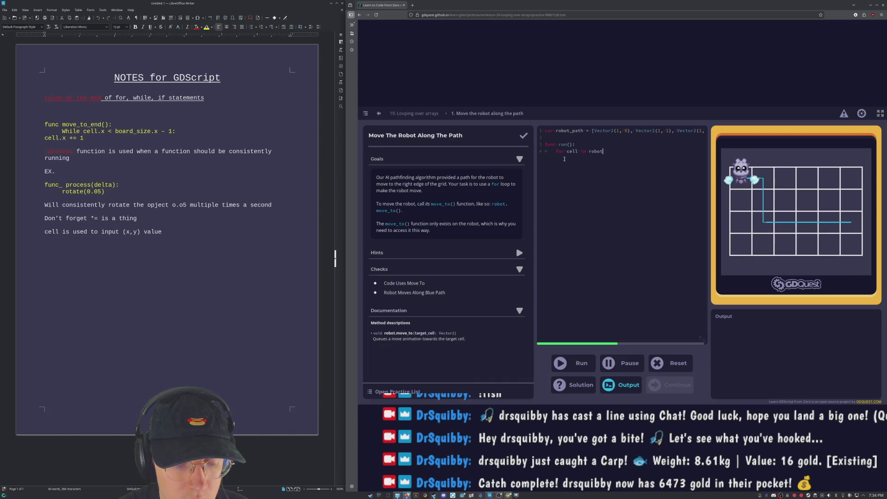
{"action": "type", "text": "_path"}
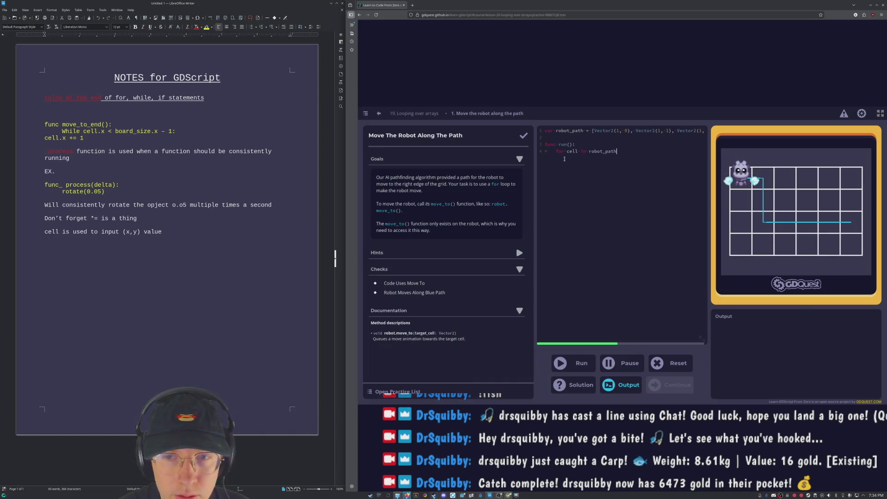
{"action": "type", "text": "():"}
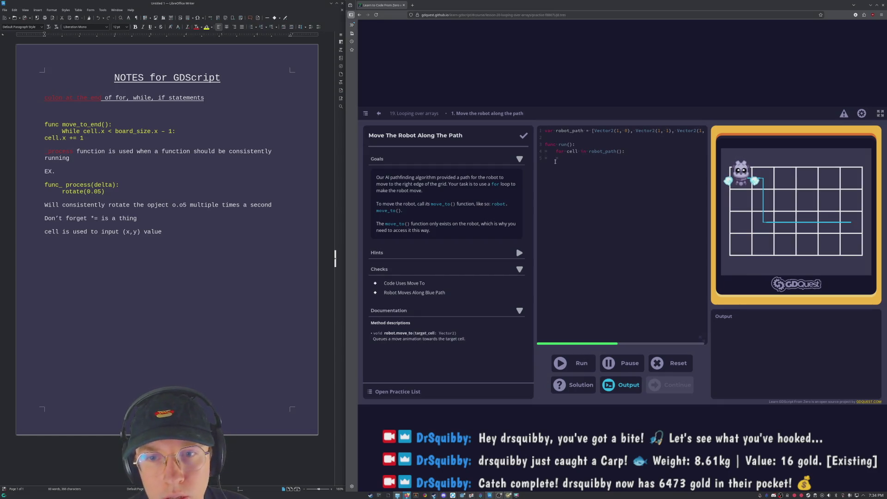
{"action": "key", "text": "Left"}
{"action": "key", "text": "BackSpace"}
{"action": "key", "text": "BackSpace"}
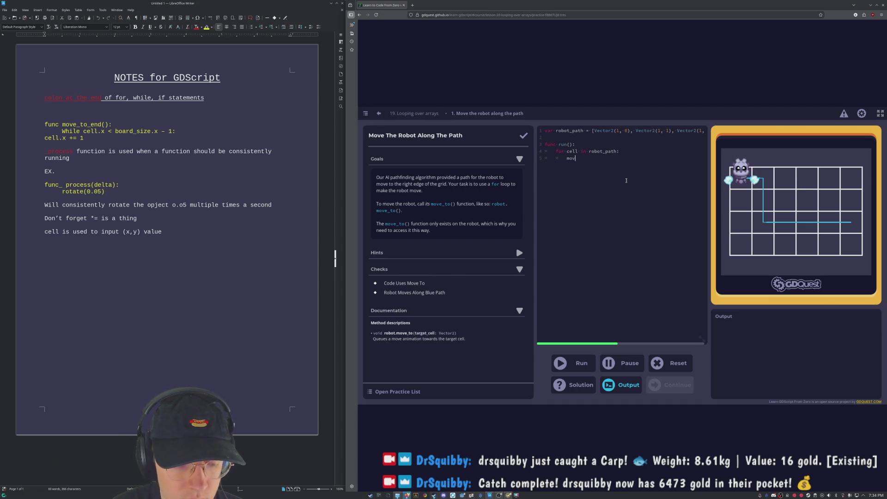
Add robot.move_to(cell) as the loop body, run it, and continue to the next practice.
{"action": "type", "text": "robo"}
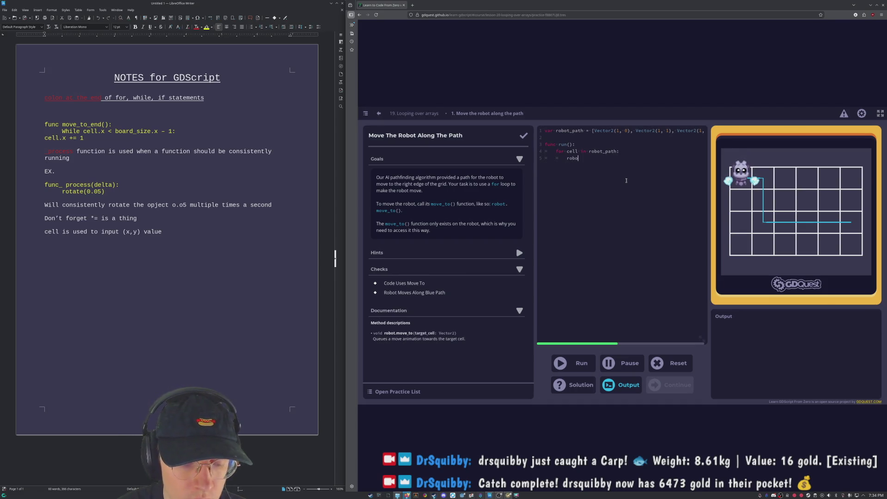
{"action": "type", "text": "t.move"}
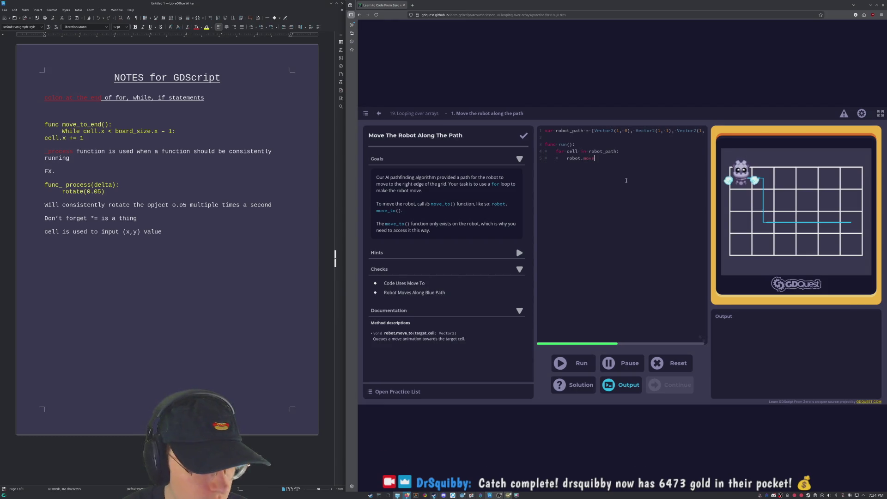
{"action": "type", "text": "_to"}
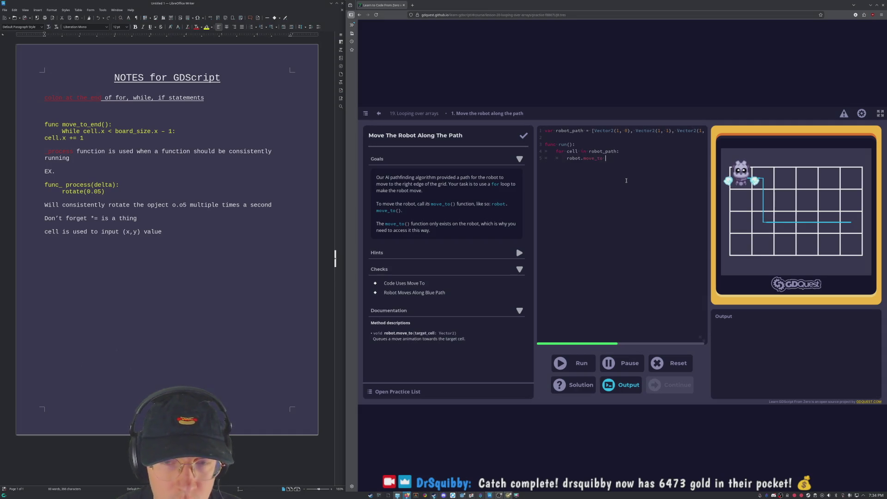
{"action": "type", "text": "("}
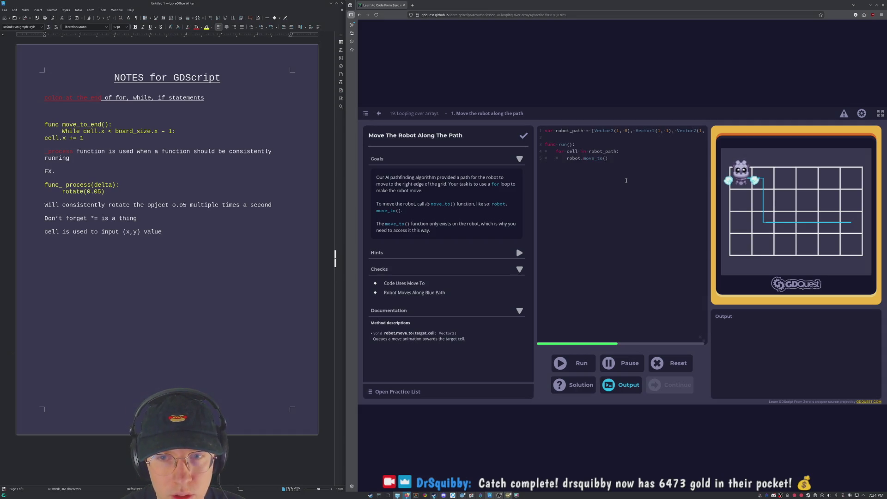
{"action": "type", "text": "cell)"}
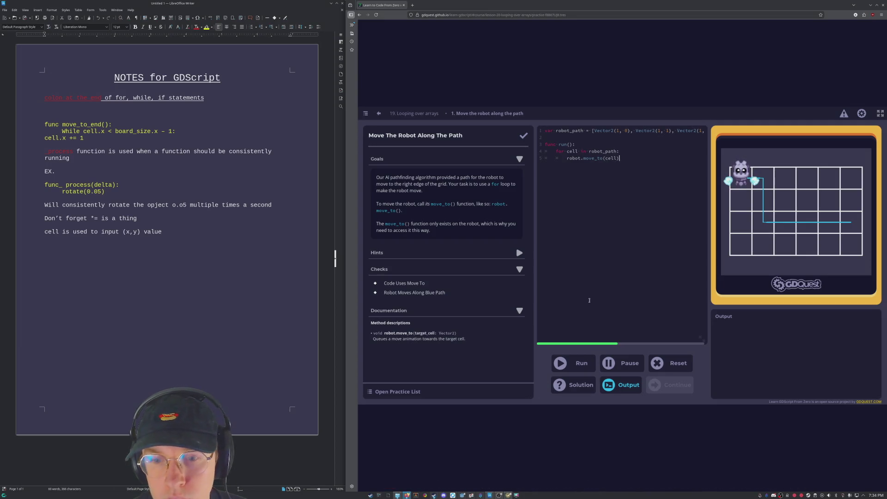
{"action": "left_click", "coordinate": [566, 368]}
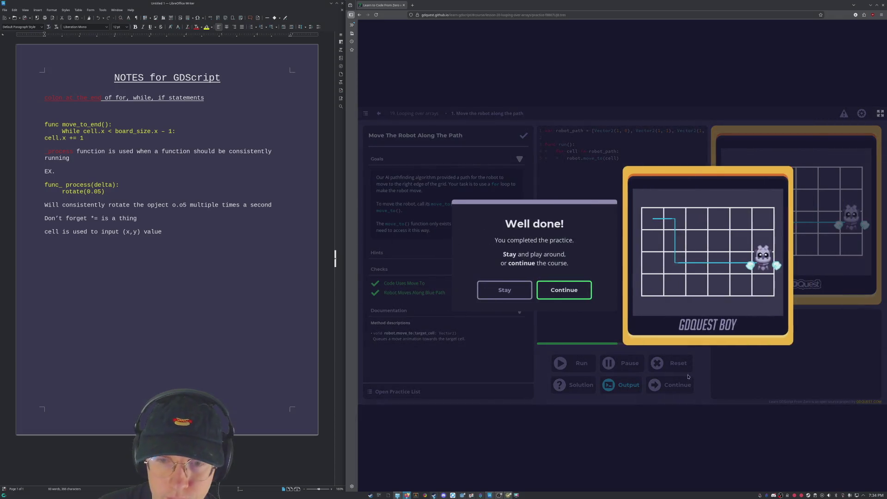
{"action": "left_click", "coordinate": [672, 387]}
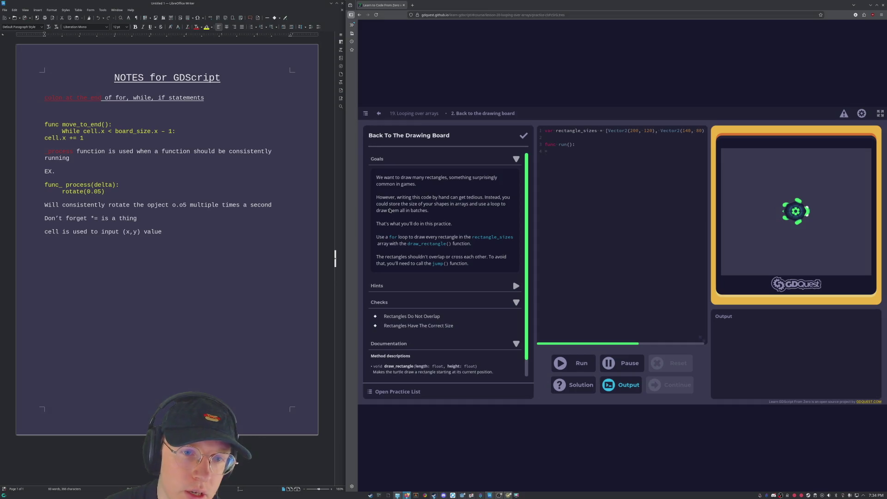
Read the Back To The Drawing Board goals and jump() docs, then start run() with 'for cell in'.
{"action": "scroll", "coordinate": [389, 210], "scroll_direction": "down", "scroll_amount": 1}
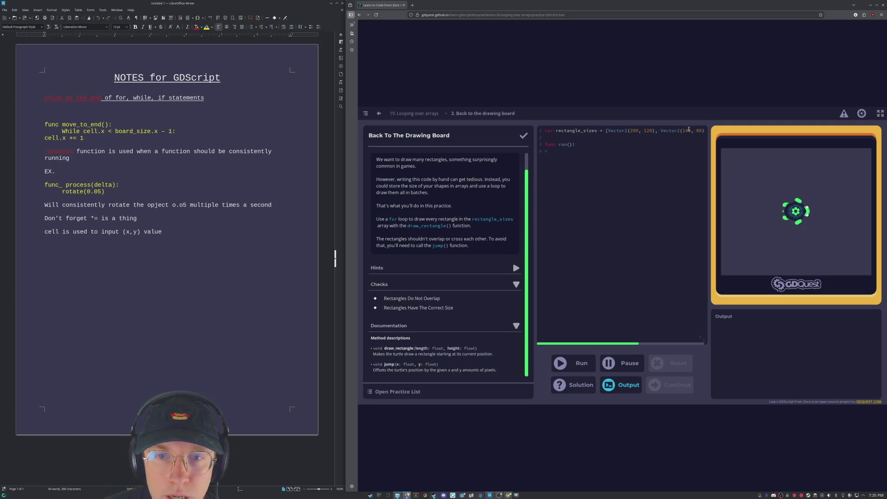
{"action": "scroll", "coordinate": [575, 347], "scroll_direction": "right", "scroll_amount": 3}
{"action": "scroll", "coordinate": [576, 347], "scroll_direction": "left", "scroll_amount": 3}
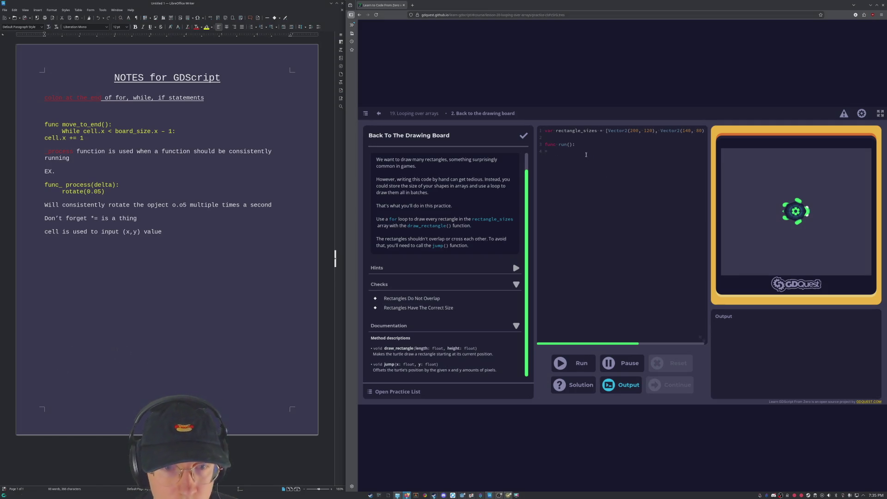
{"action": "type", "text": "for"}
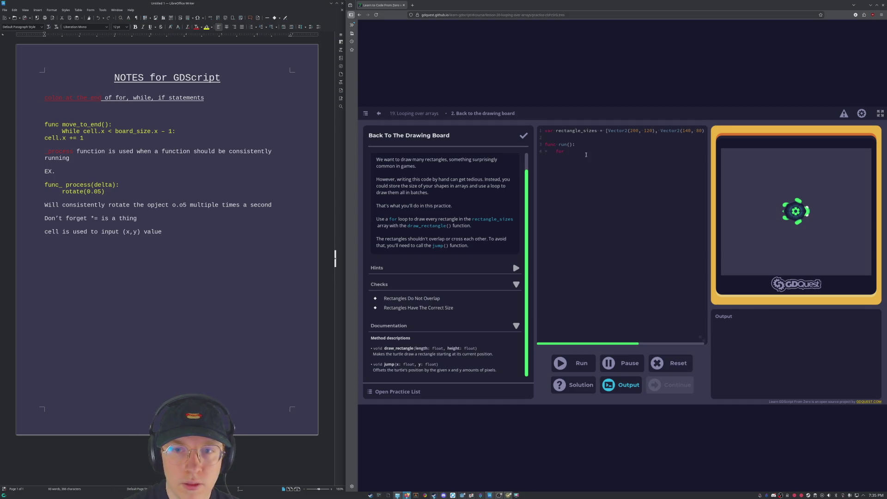
{"action": "type", "text": " c"}
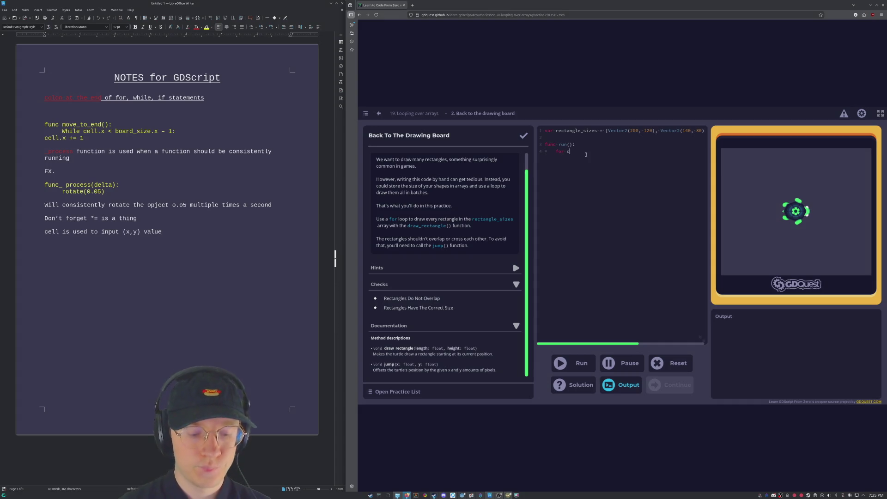
{"action": "type", "text": "ell in"}
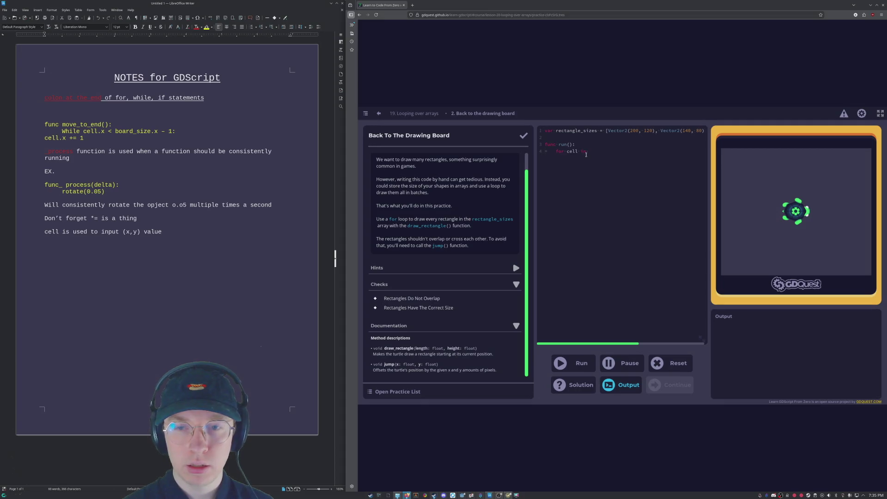
Loop 'for cell in rectangle_sizes:' calling draw_rectangle(cell) and jump(cell), then run it.
{"action": "type", "text": "rectan"}
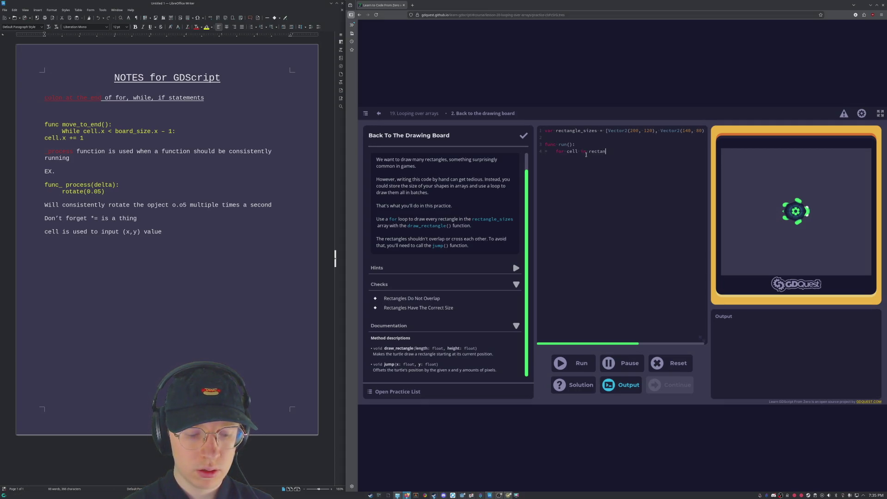
{"action": "type", "text": "gle_sizes:"}
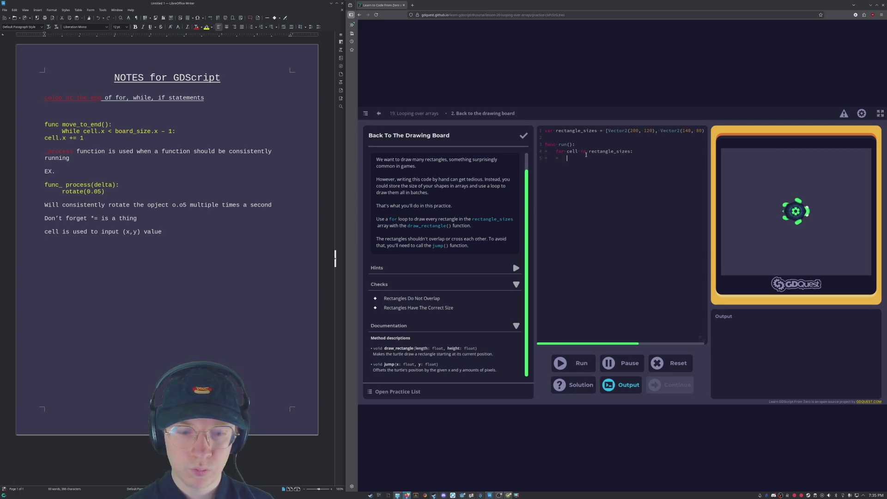
{"action": "type", "text": "raw"}
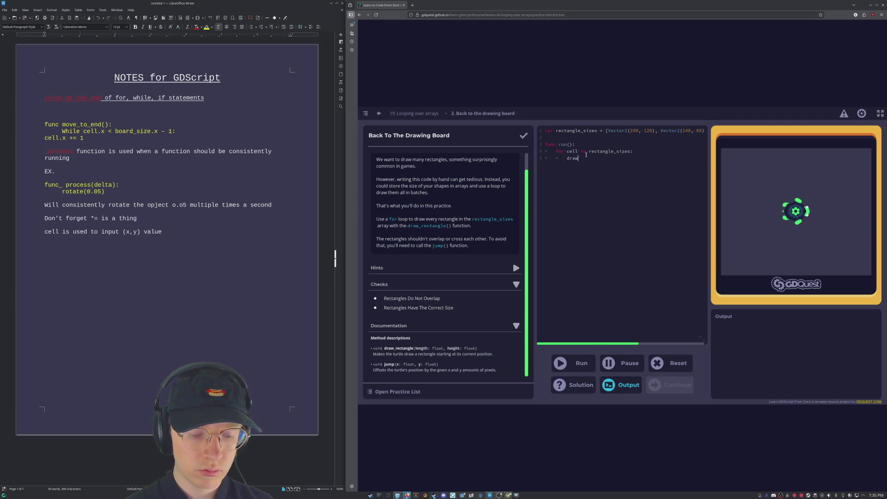
{"action": "type", "text": "_rec"}
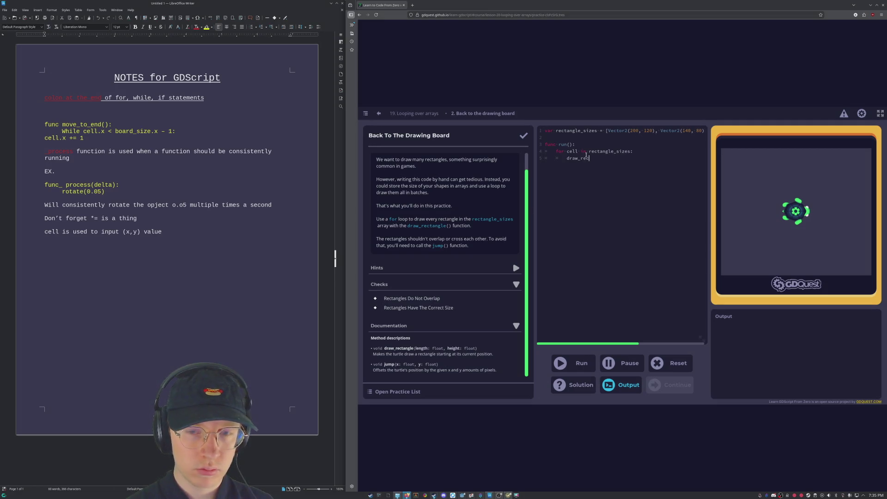
{"action": "type", "text": "tangle"}
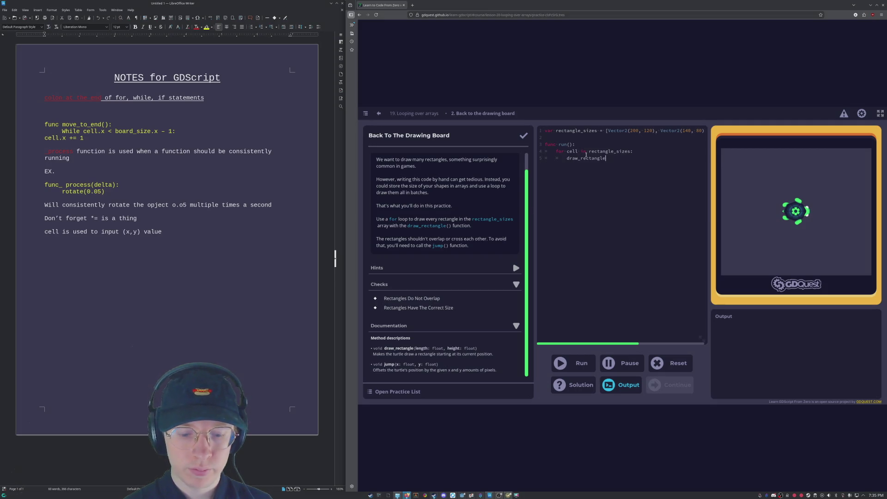
{"action": "type", "text": "(cell) \t\t"}
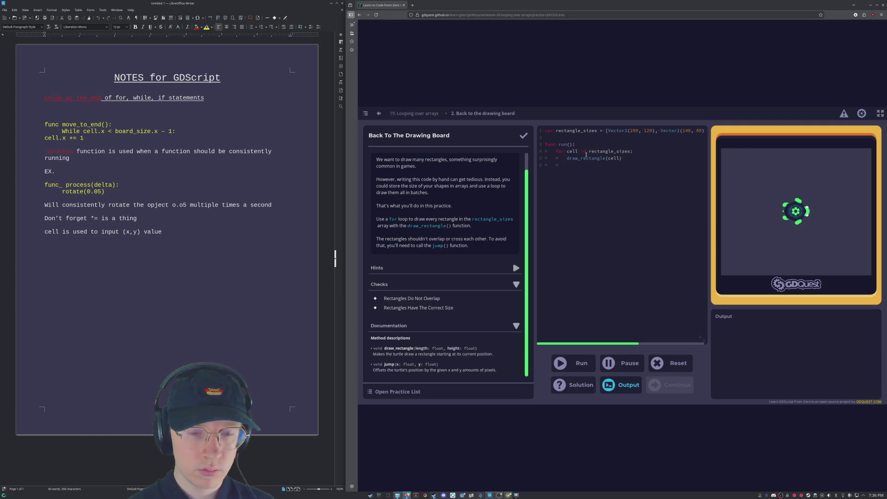
{"action": "type", "text": "jump"}
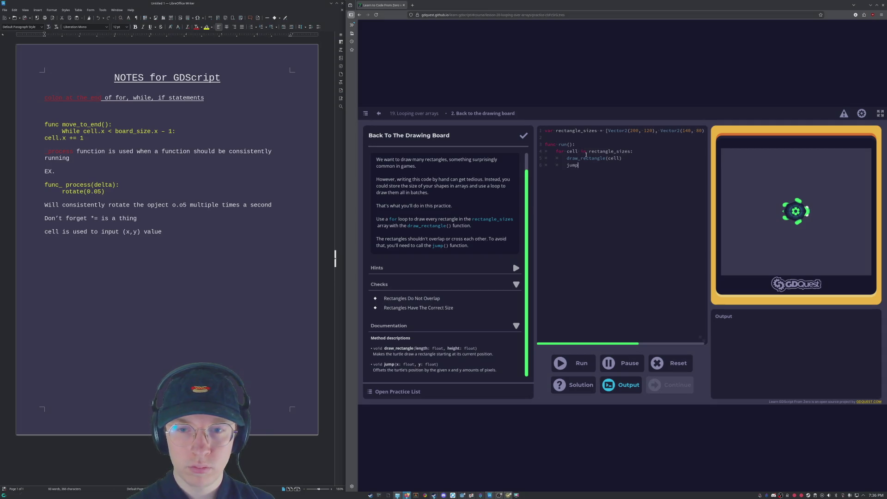
{"action": "type", "text": "(cell"}
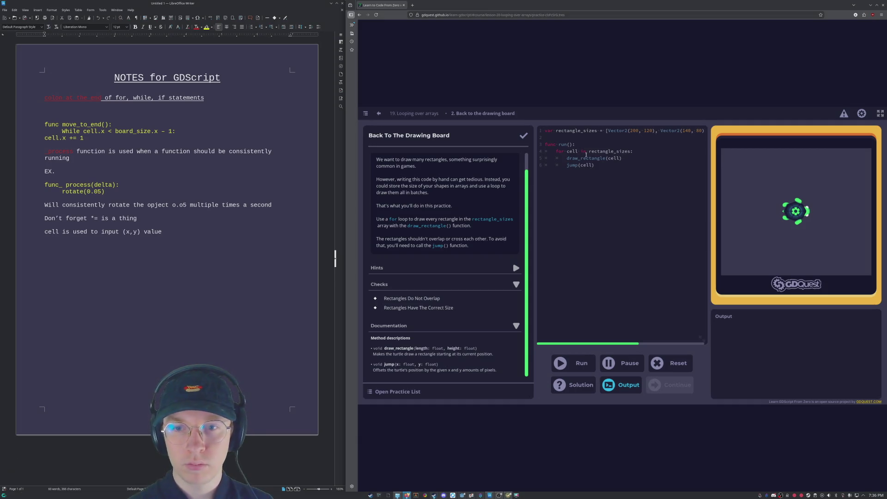
{"action": "left_click", "coordinate": [584, 370]}
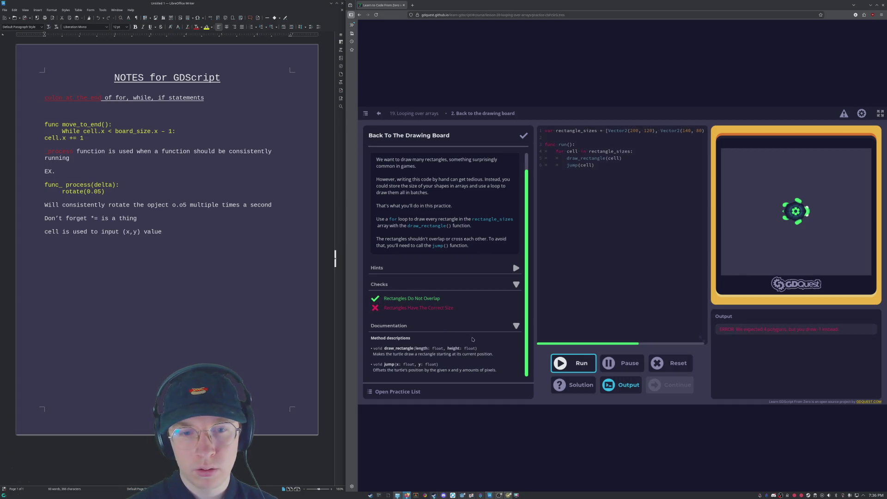
Rename the loop variable to size in the for line, draw_rectangle(size) and jump(size), then run.
{"action": "scroll", "coordinate": [471, 339], "scroll_direction": "up", "scroll_amount": 1}
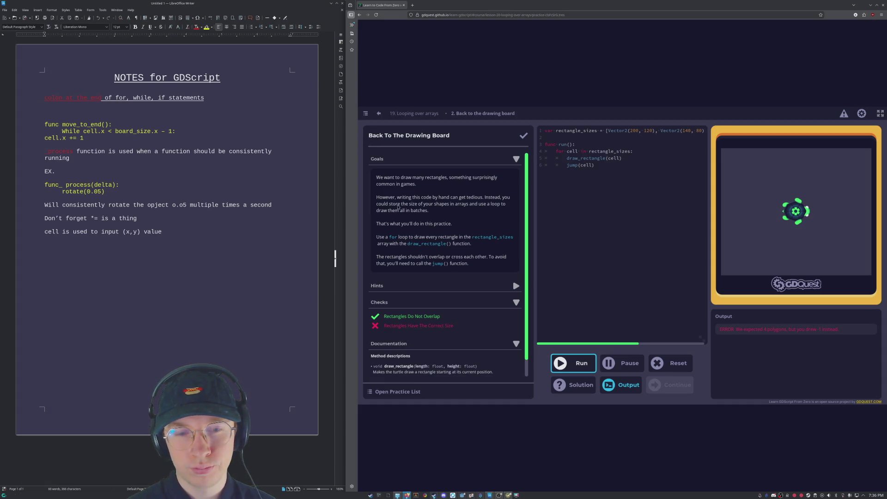
{"action": "left_click", "coordinate": [567, 144]}
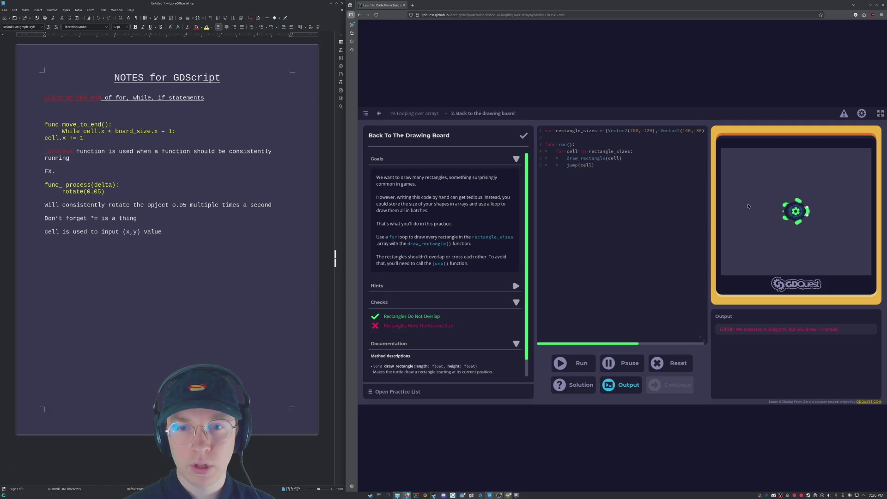
{"action": "key", "text": "Down"}
{"action": "key", "text": "Right"}
{"action": "key", "text": "Right"}
{"action": "key", "text": "Right"}
{"action": "key", "text": "BackSpace"}
{"action": "key", "text": "BackSpace"}
{"action": "key", "text": "BackSpace"}
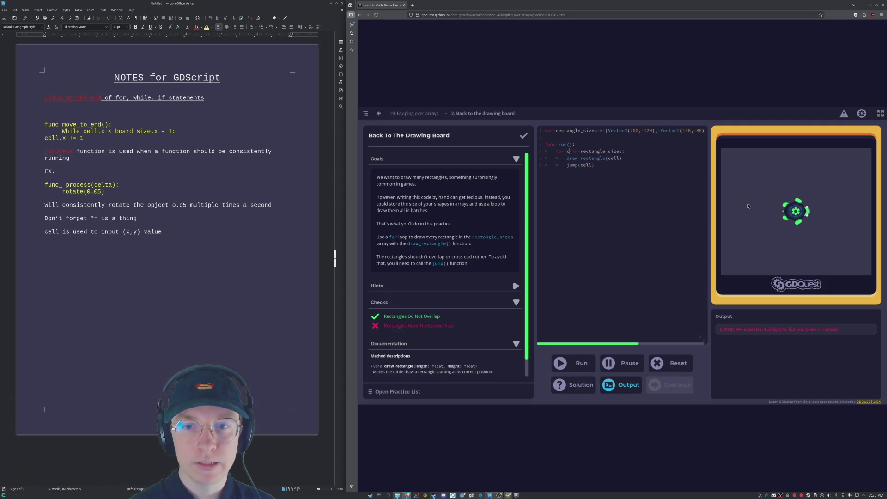
{"action": "type", "text": "size"}
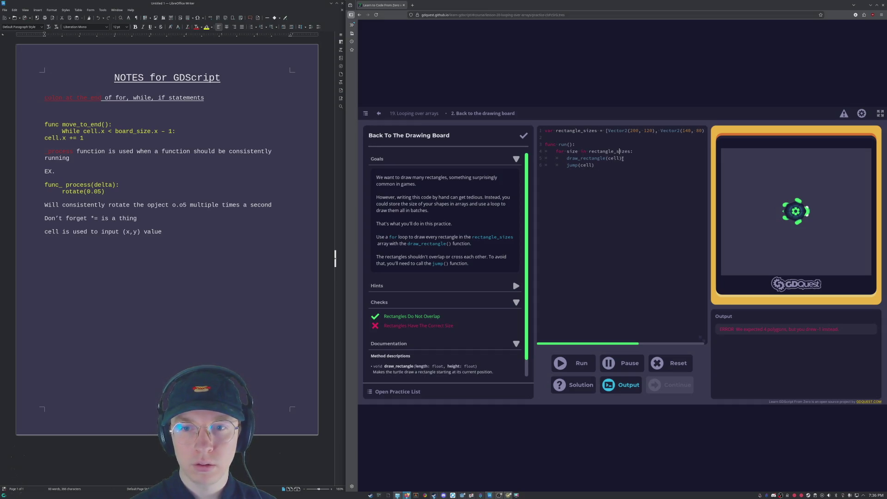
{"action": "key", "text": "BackSpace"}
{"action": "key", "text": "BackSpace"}
{"action": "key", "text": "BackSpace"}
{"action": "type", "text": "size"}
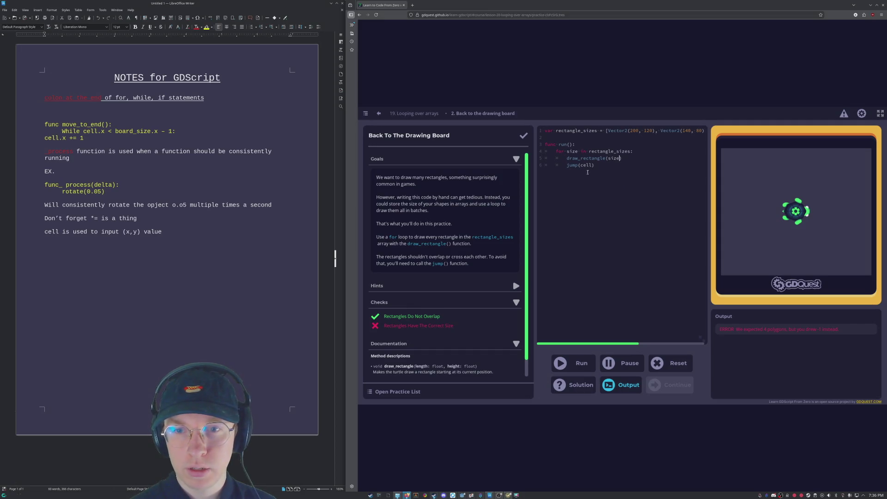
{"action": "left_click", "coordinate": [592, 165]}
{"action": "key", "text": "BackSpace"}
{"action": "key", "text": "BackSpace"}
{"action": "key", "text": "BackSpace"}
{"action": "type", "text": "size"}
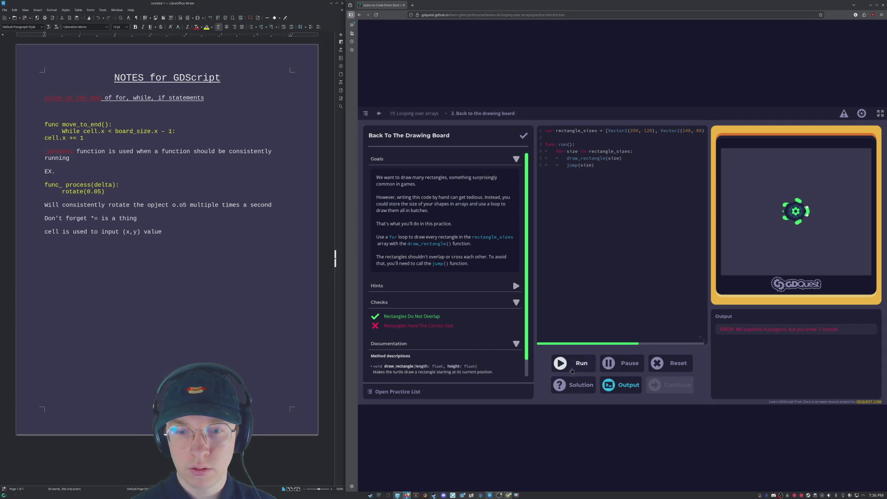
{"action": "left_click", "coordinate": [571, 367]}
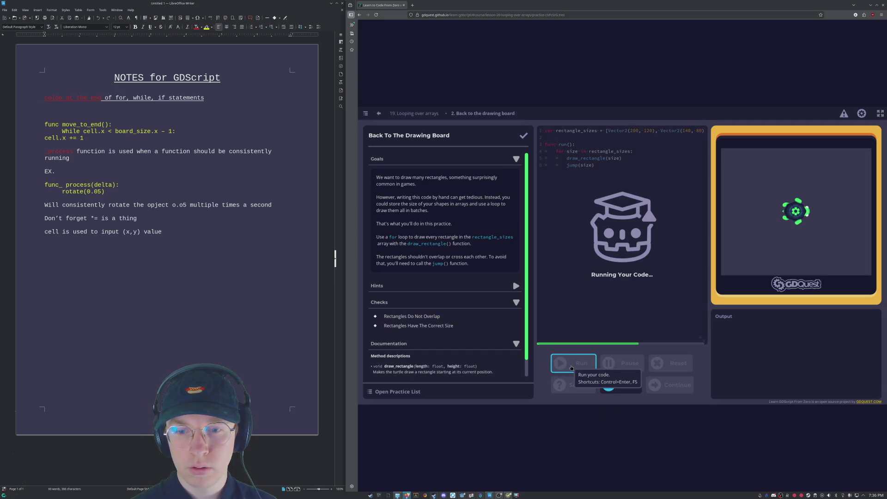
Change the for-line variable back to cell and rerun the code.
{"action": "scroll", "coordinate": [395, 363], "scroll_direction": "down", "scroll_amount": 1}
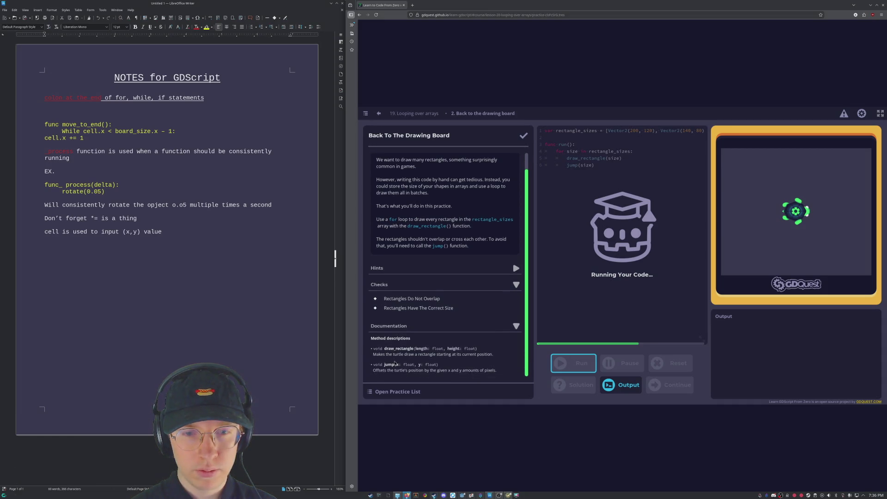
{"action": "scroll", "coordinate": [395, 363], "scroll_direction": "up", "scroll_amount": 1}
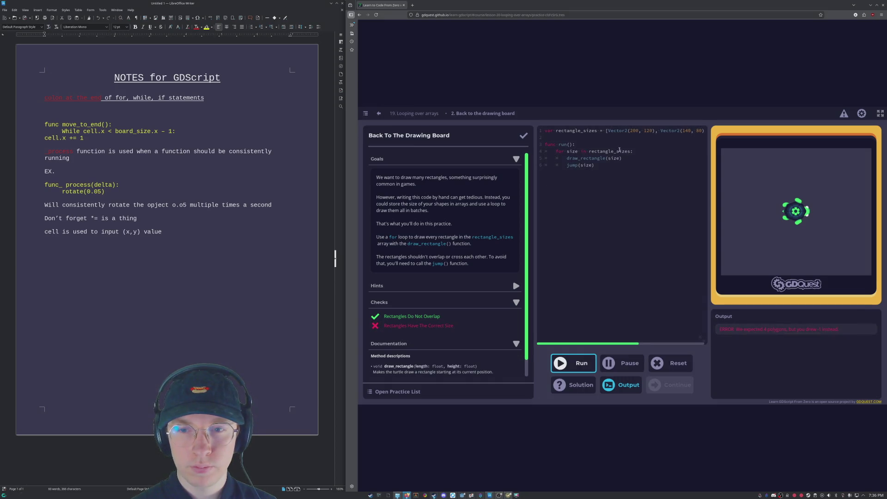
{"action": "left_click", "coordinate": [636, 151]}
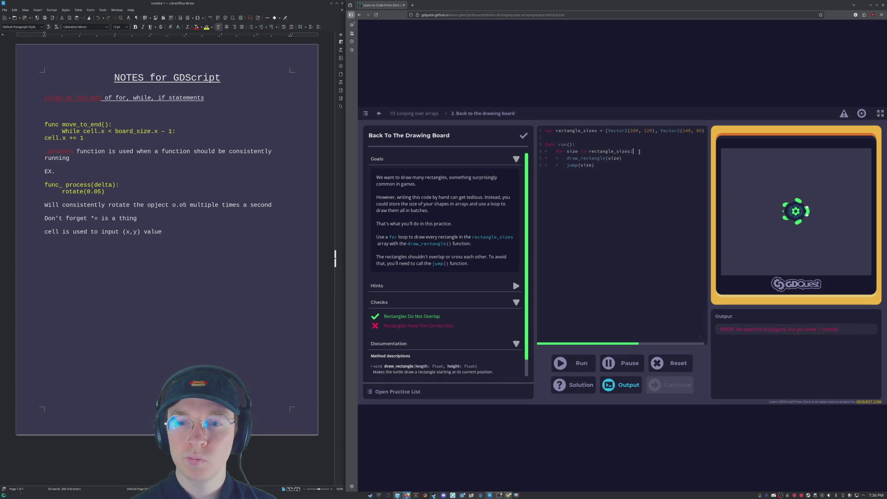
{"action": "double_click", "coordinate": [573, 152]}
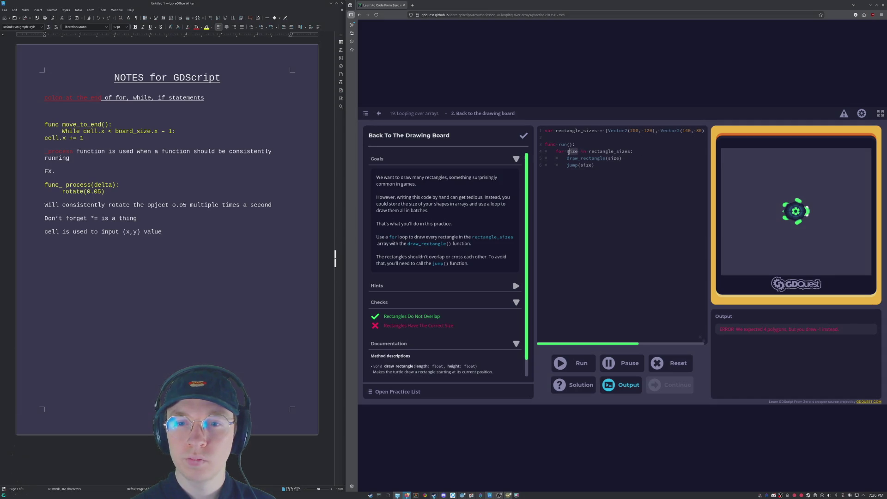
{"action": "type", "text": "r cell"}
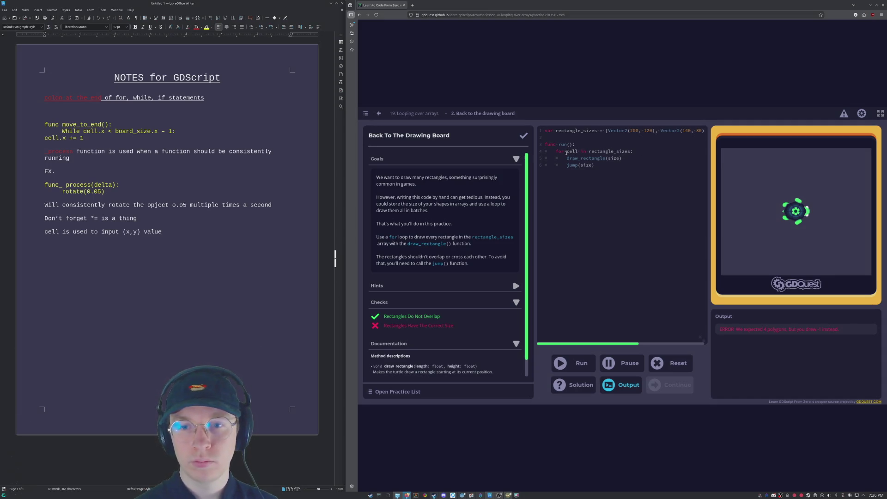
{"action": "left_click", "coordinate": [578, 366]}
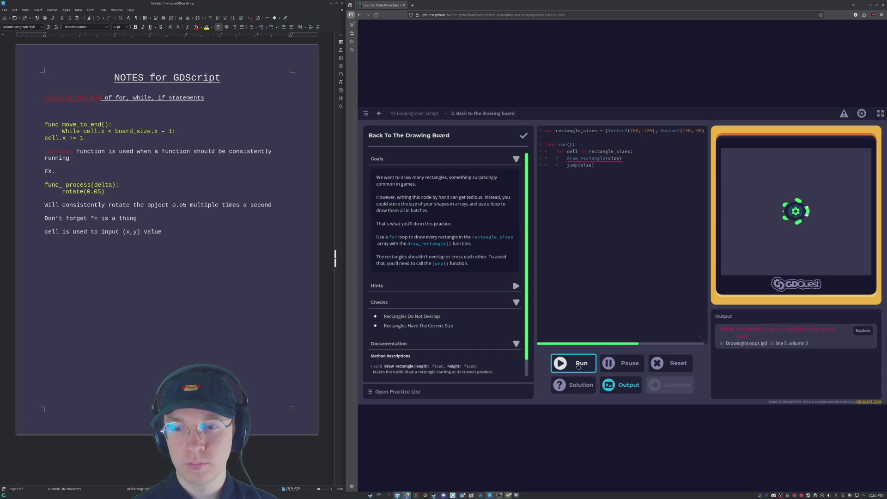
Delete size from jump() and draw_rectangle(), leaving both calls empty, and run the code.
{"action": "left_click", "coordinate": [628, 254]}
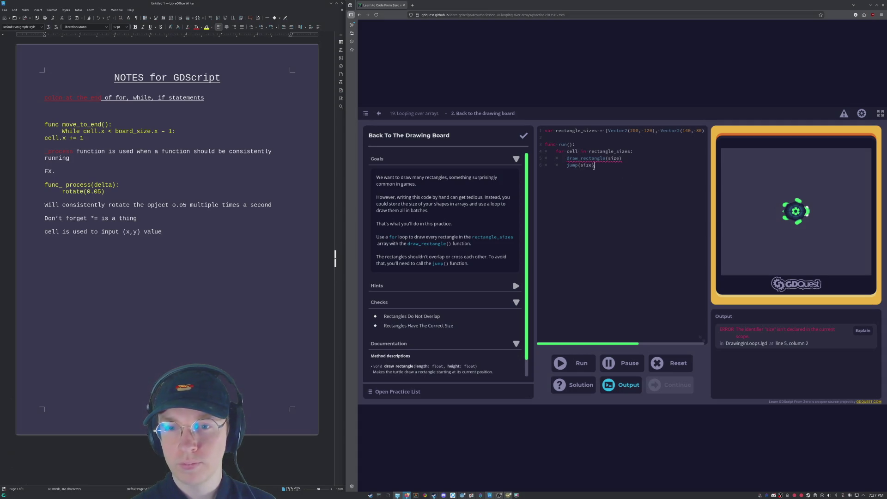
{"action": "left_click_drag", "start_coordinate": [594, 166], "coordinate": [580, 168]}
{"action": "key", "text": "BackSpace"}
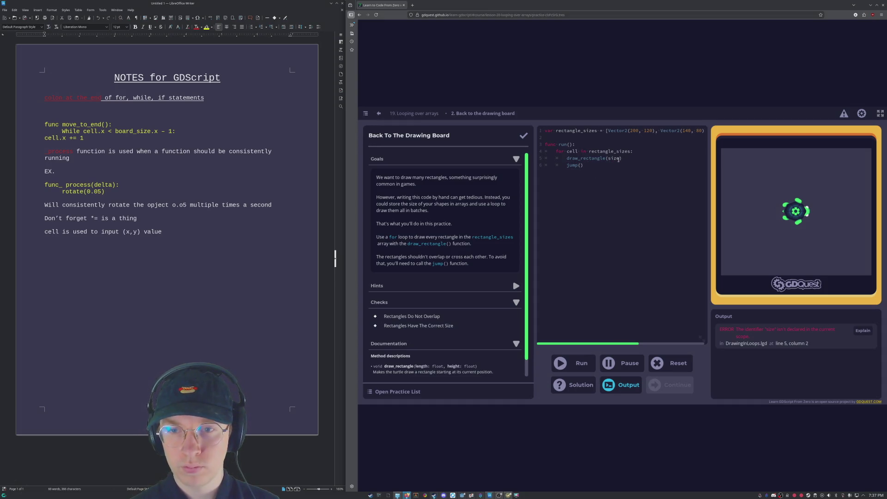
{"action": "left_click_drag", "start_coordinate": [620, 158], "coordinate": [607, 158]}
{"action": "key", "text": "BackSpace"}
{"action": "left_click", "coordinate": [574, 360]}
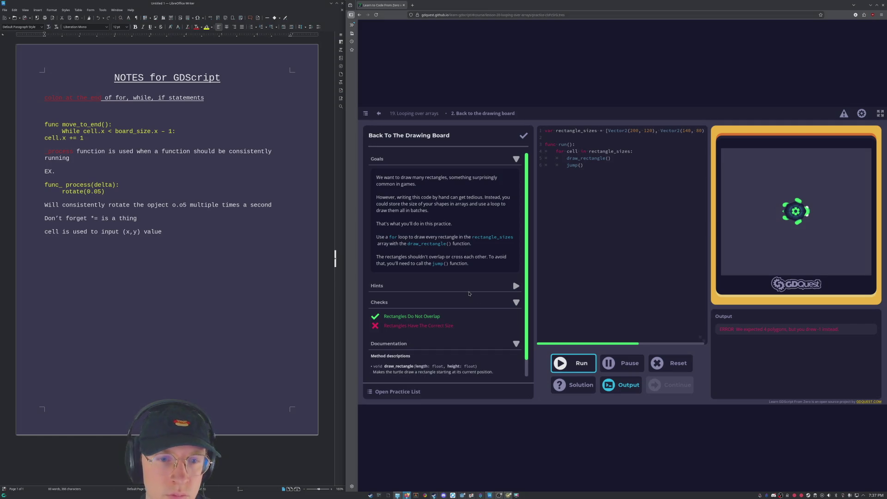
Scroll the instructions panel and expand Hints to show Hint 1 through Hint 3.
{"action": "scroll", "coordinate": [469, 293], "scroll_direction": "down", "scroll_amount": 1}
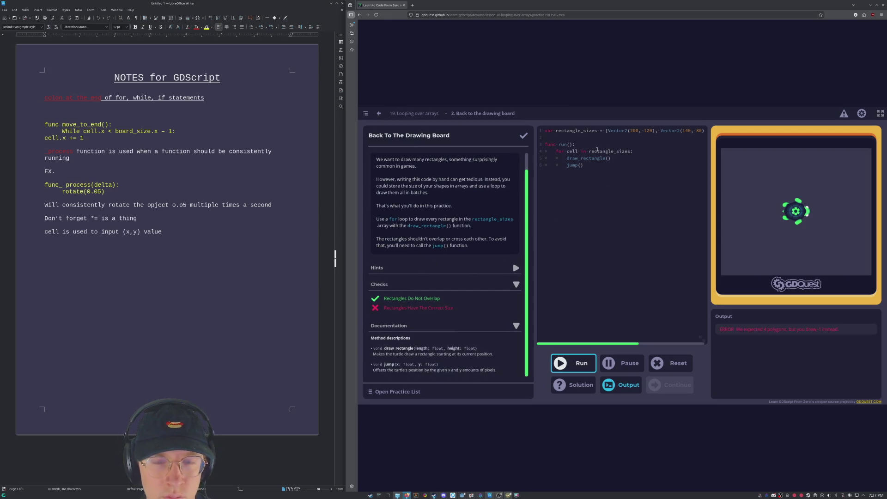
{"action": "left_click", "coordinate": [608, 158]}
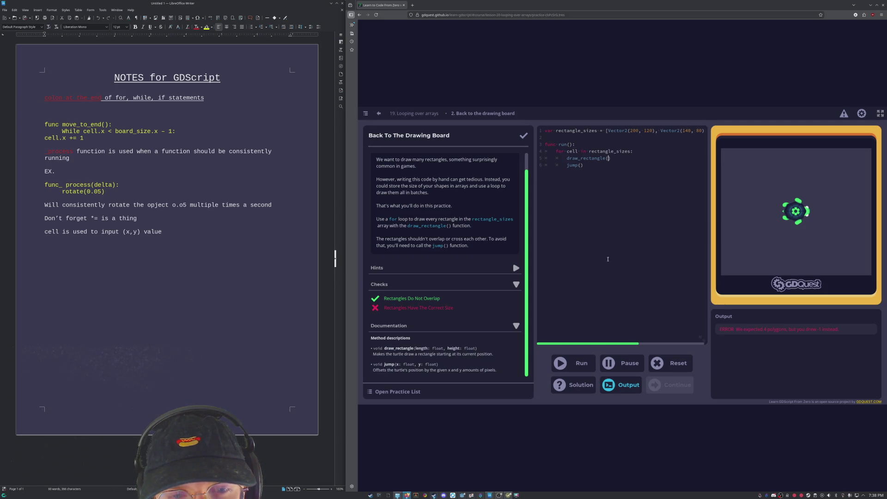
{"action": "scroll", "coordinate": [478, 216], "scroll_direction": "up", "scroll_amount": 1}
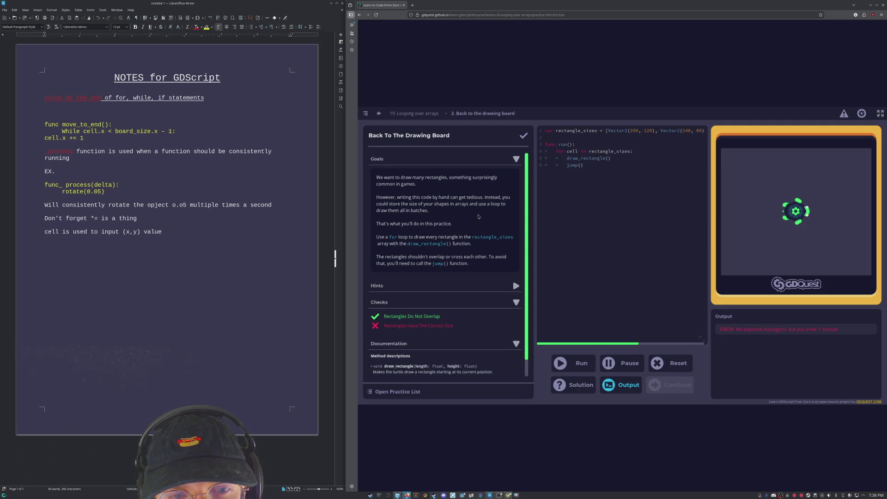
{"action": "scroll", "coordinate": [478, 216], "scroll_direction": "down", "scroll_amount": 1}
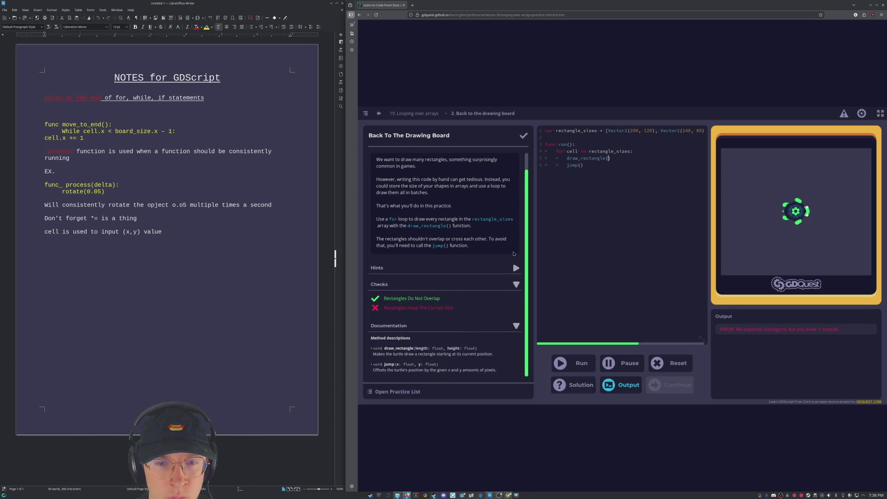
{"action": "left_click", "coordinate": [515, 267]}
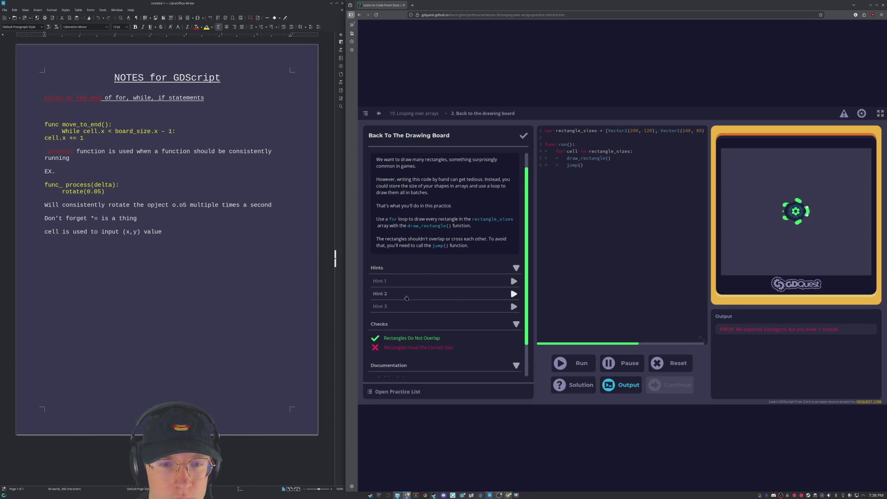
Read Hint 1, put x,y into draw_rectangle() and jump(), and run with Ctrl+Enter.
{"action": "left_click", "coordinate": [512, 282]}
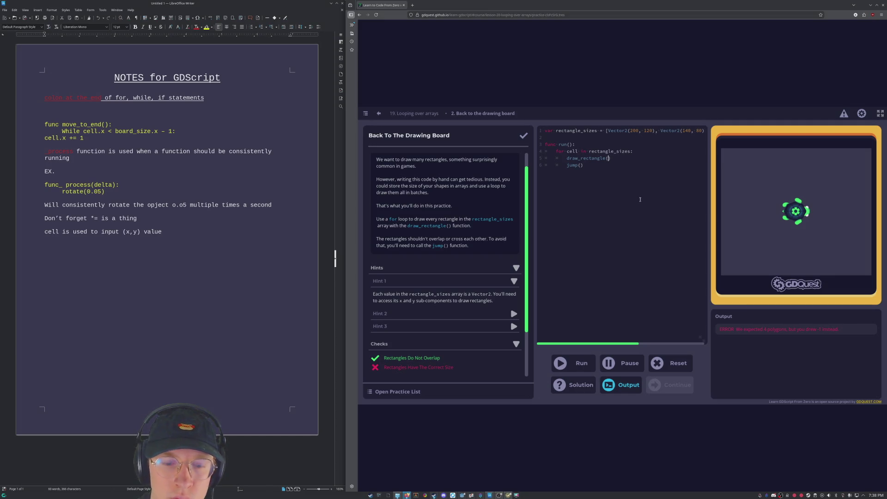
{"action": "type", "text": "x,y"}
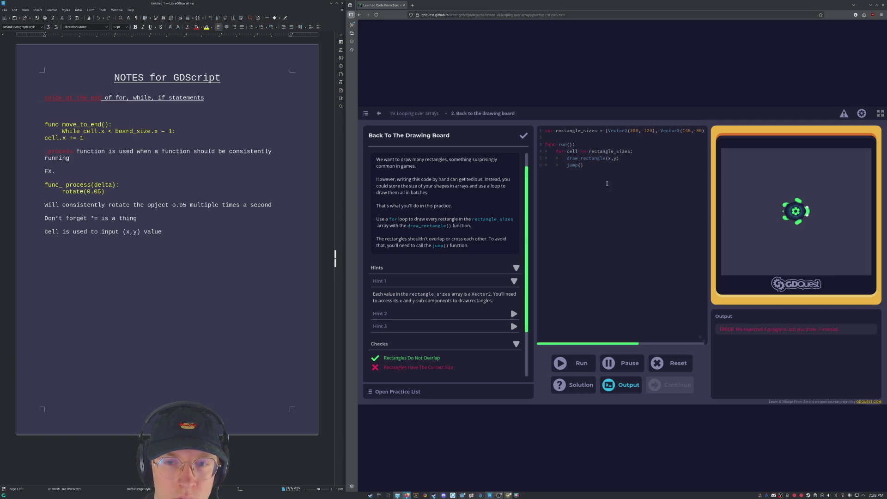
{"action": "type", "text": "x,y"}
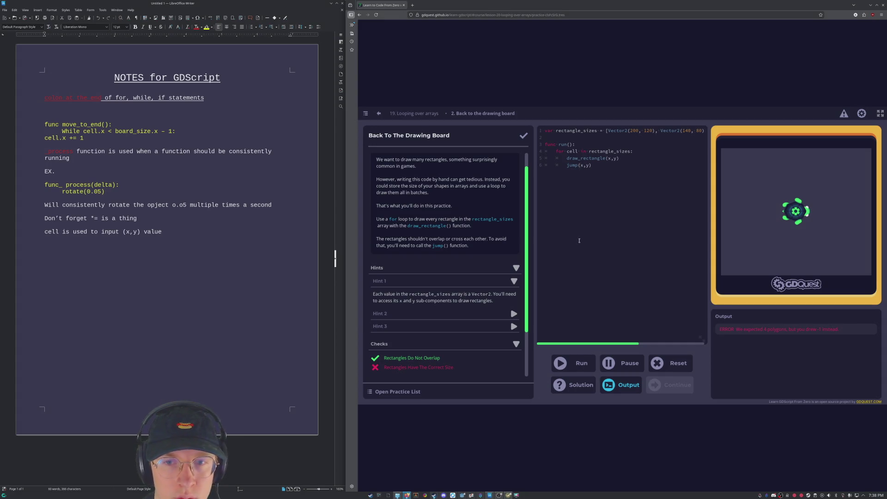
{"action": "key", "text": "ctrl+Return"}
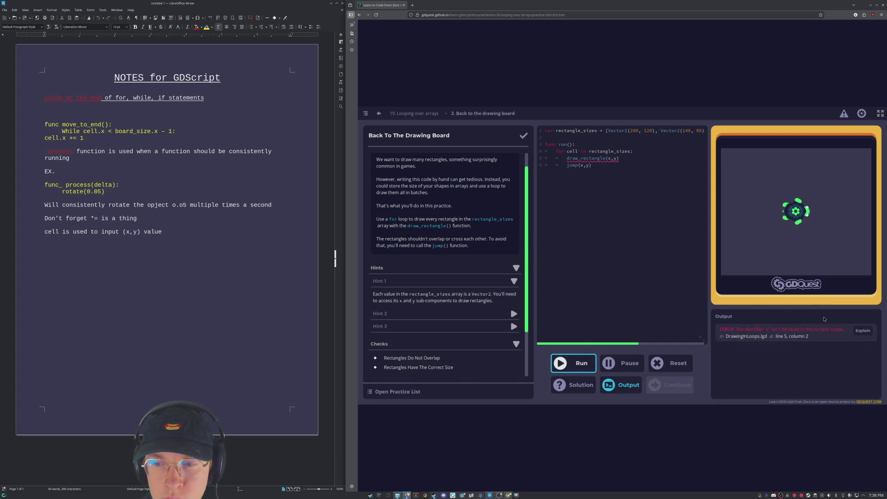
Undo the x,y edits, pass rectangle_sizes to both draw_rectangle and jump, and run.
{"action": "mouse_move", "coordinate": [614, 157]}
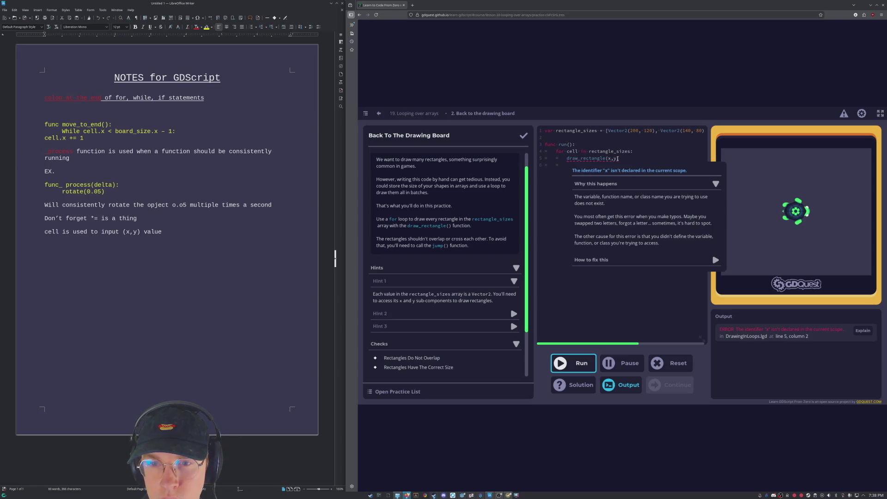
{"action": "key", "text": "ctrl+z"}
{"action": "key", "text": "ctrl+z"}
{"action": "key", "text": "ctrl+z"}
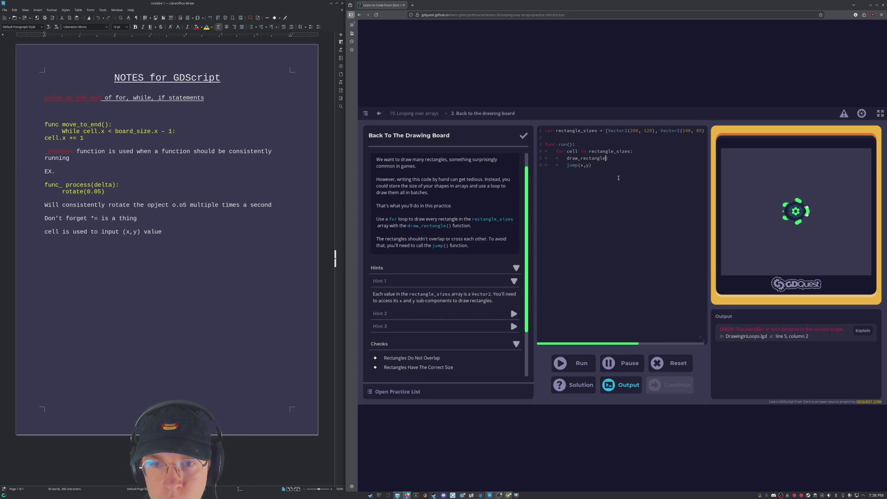
{"action": "type", "text": "("}
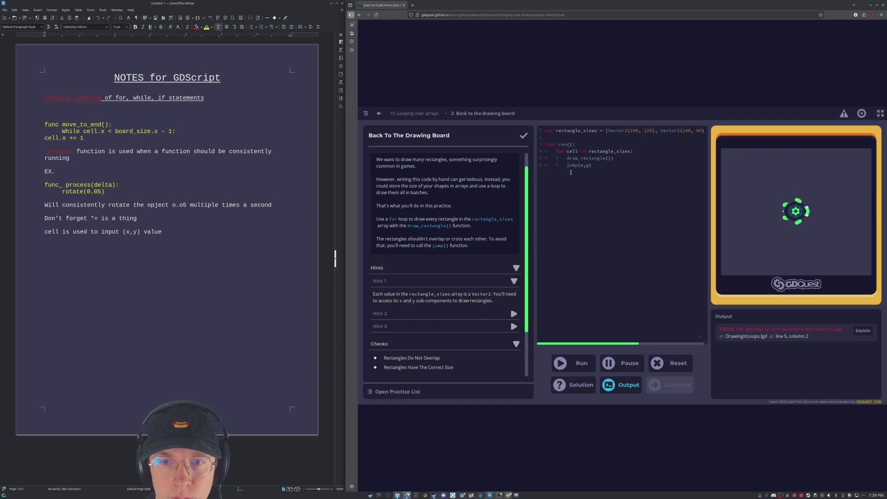
{"action": "left_click", "coordinate": [588, 165]}
{"action": "key", "text": "BackSpace"}
{"action": "key", "text": "BackSpace"}
{"action": "key", "text": "BackSpace"}
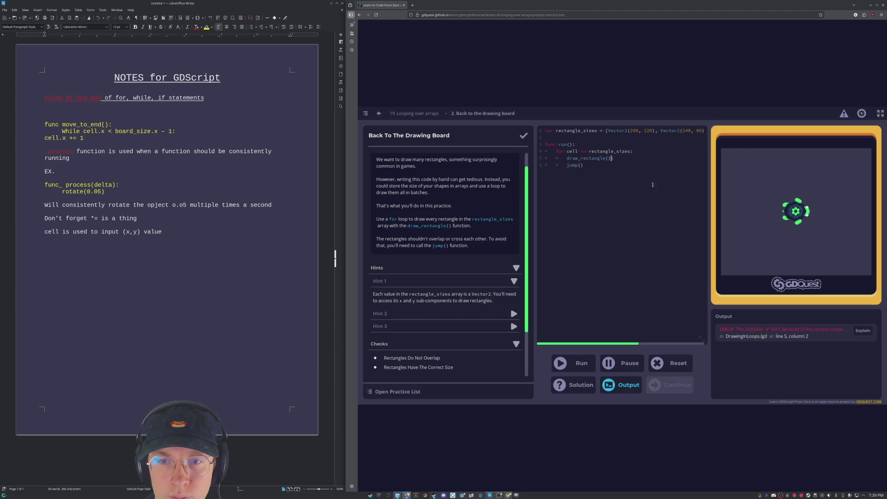
{"action": "key", "text": "BackSpace"}
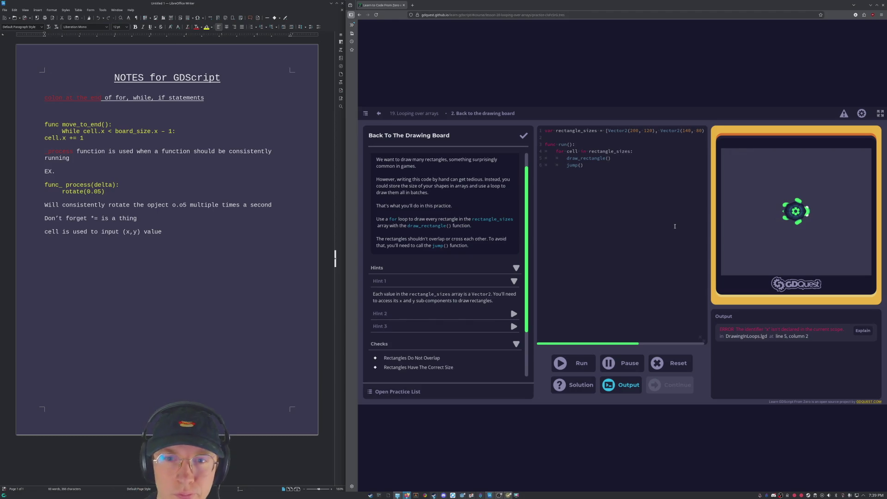
{"action": "type", "text": "rectangle"}
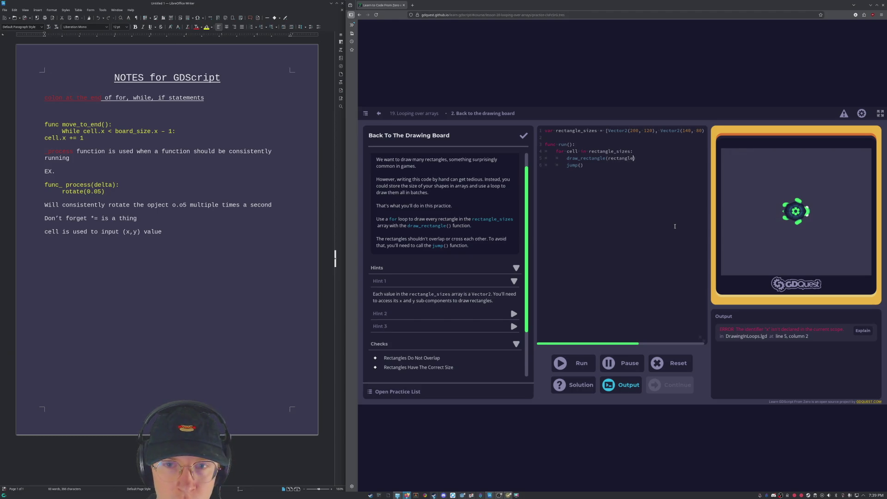
{"action": "type", "text": "_s"}
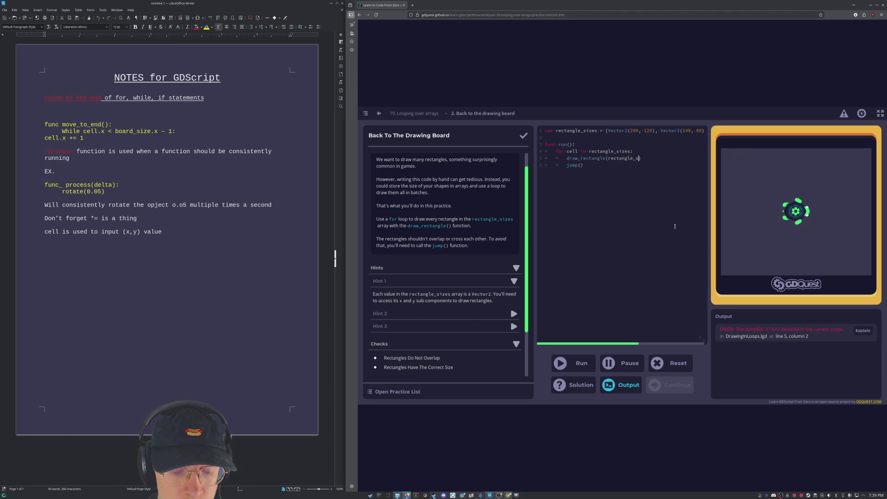
{"action": "type", "text": "izes"}
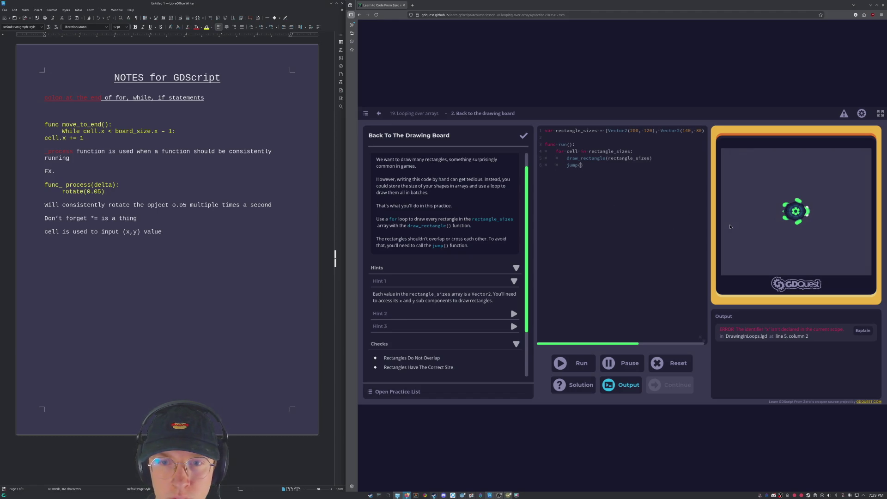
{"action": "type", "text": "rectangle"}
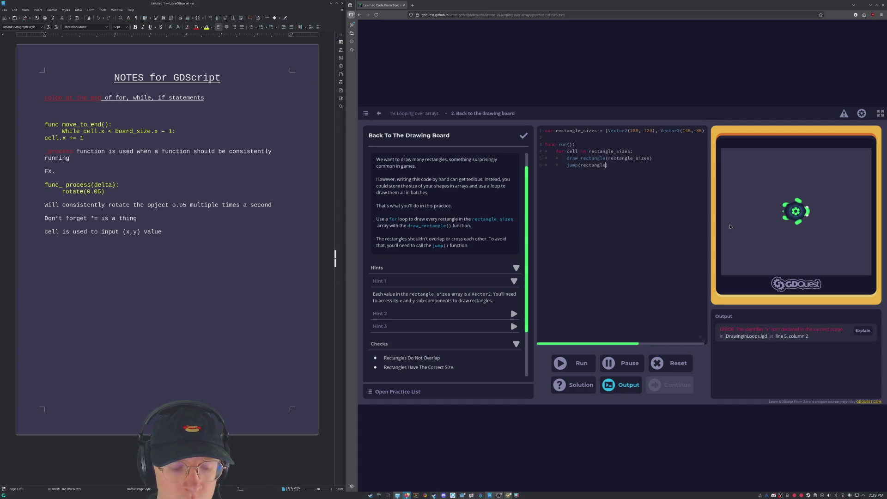
{"action": "type", "text": "_sizes"}
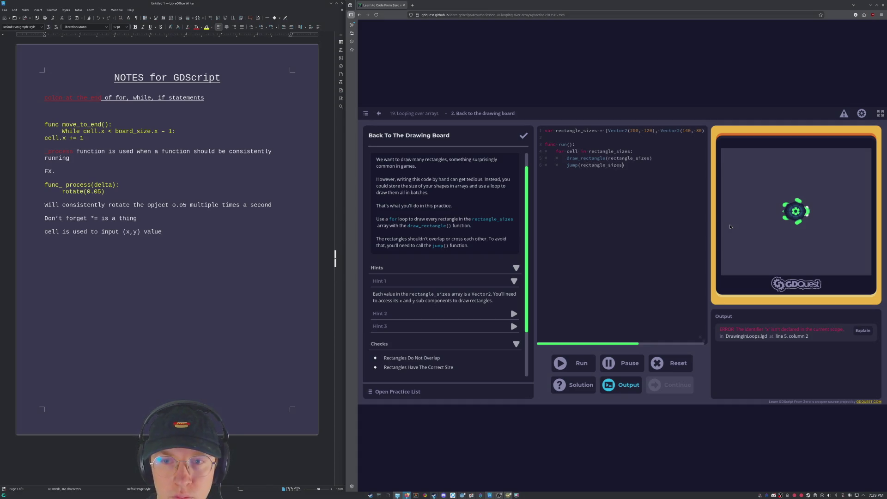
{"action": "left_click", "coordinate": [560, 371]}
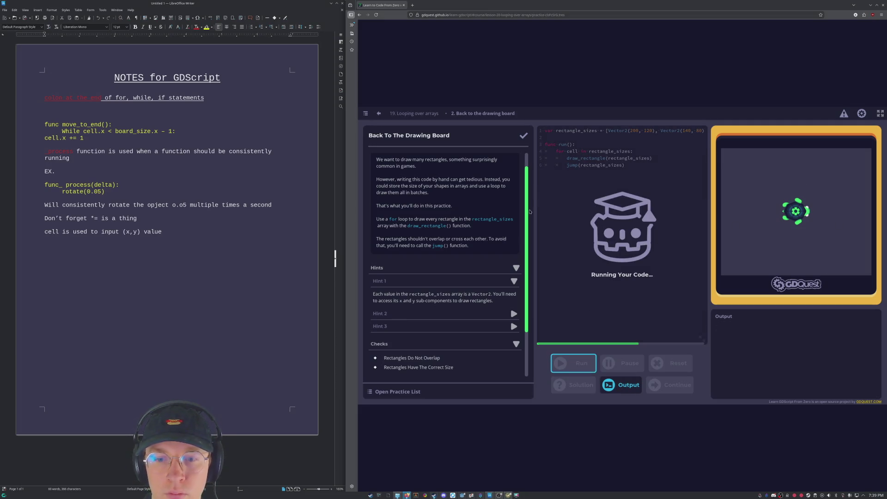
Review the run output, then delete the rectangle_sizes argument from draw_rectangle().
{"action": "scroll", "coordinate": [530, 212], "scroll_direction": "down", "scroll_amount": 3}
{"action": "left_click", "coordinate": [634, 387]}
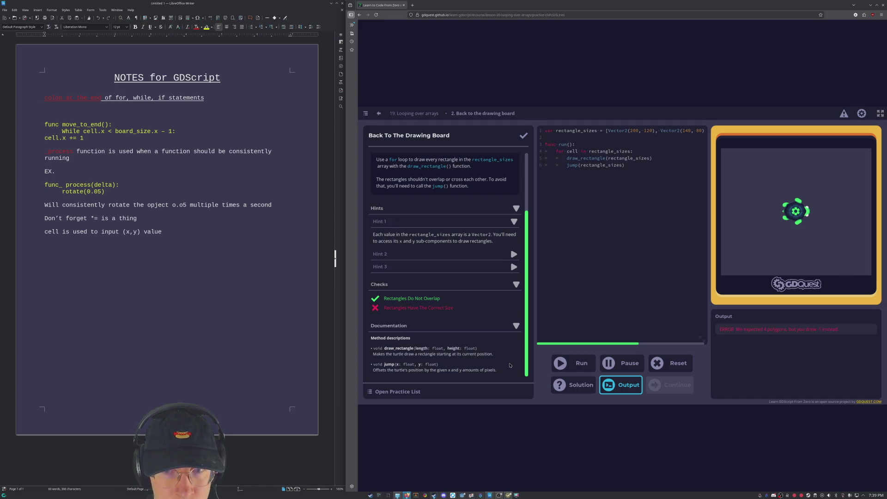
{"action": "left_click_drag", "start_coordinate": [607, 158], "coordinate": [649, 159]}
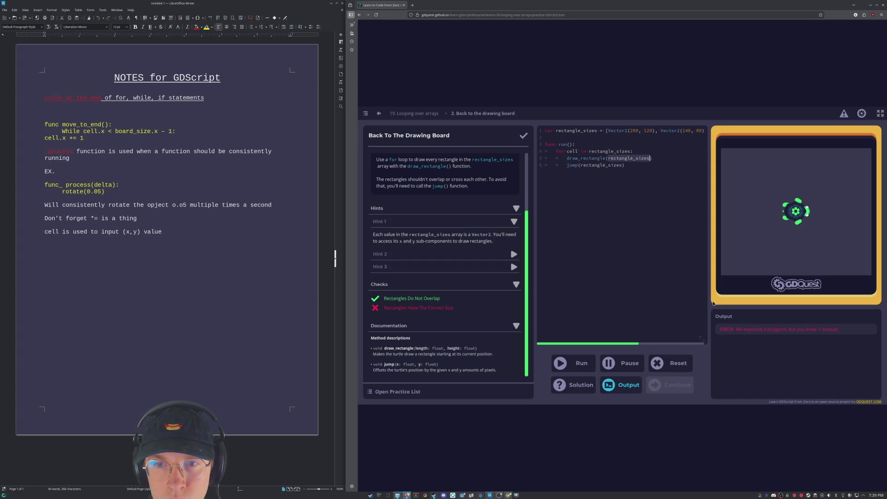
{"action": "key", "text": "BackSpace"}
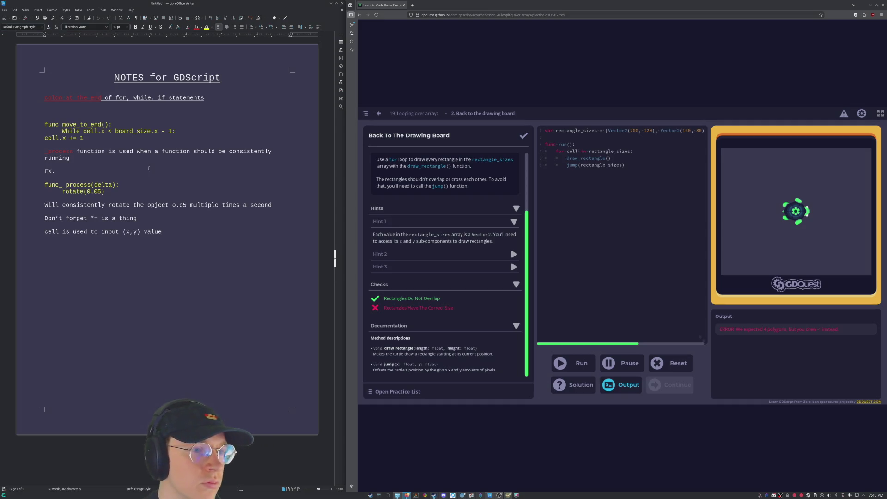
{"action": "left_click", "coordinate": [274, 266]}
Return to the '19. Looping over arrays' lesson and review its loop examples.
{"action": "left_click", "coordinate": [414, 113]}
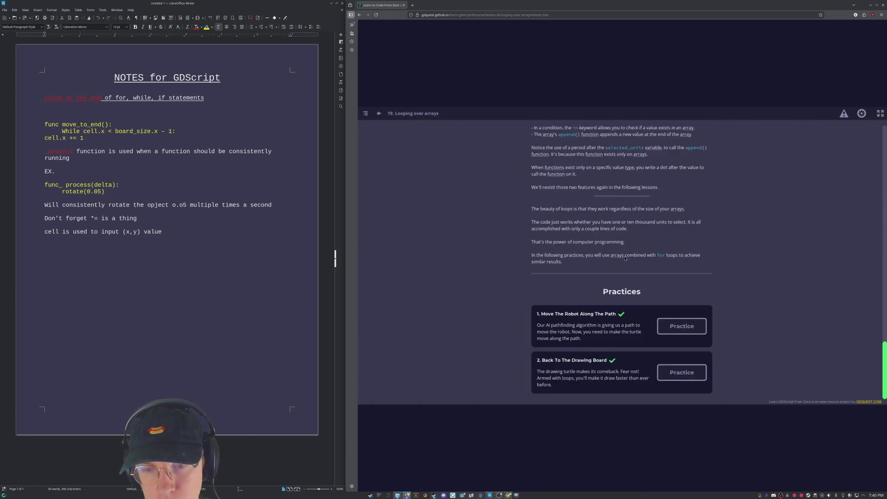
{"action": "scroll", "coordinate": [626, 269], "scroll_direction": "up", "scroll_amount": 2}
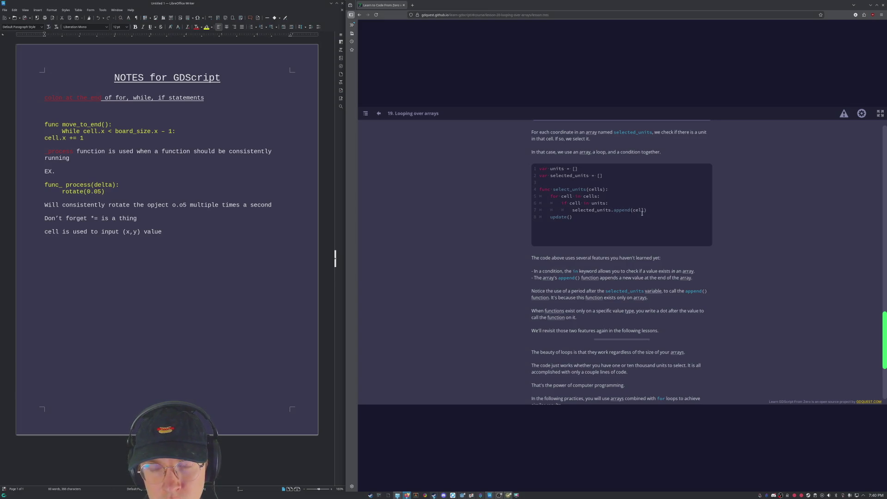
{"action": "scroll", "coordinate": [661, 259], "scroll_direction": "down", "scroll_amount": 3}
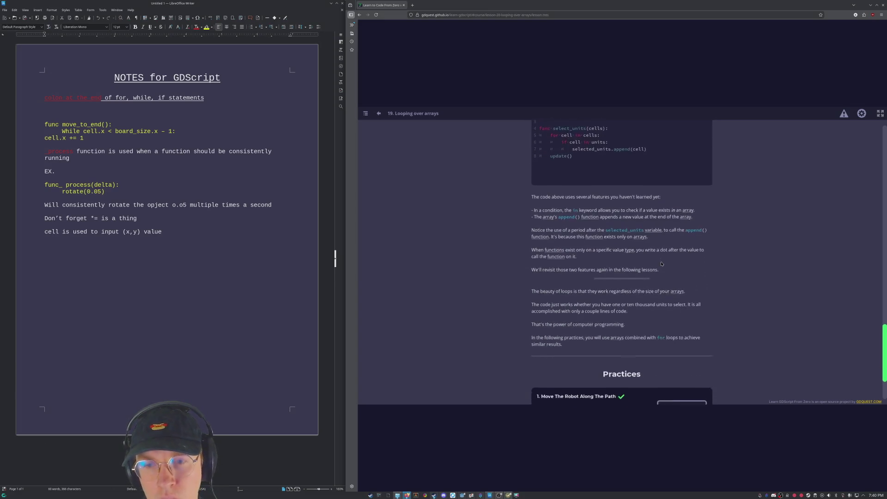
{"action": "scroll", "coordinate": [661, 269], "scroll_direction": "up", "scroll_amount": 6}
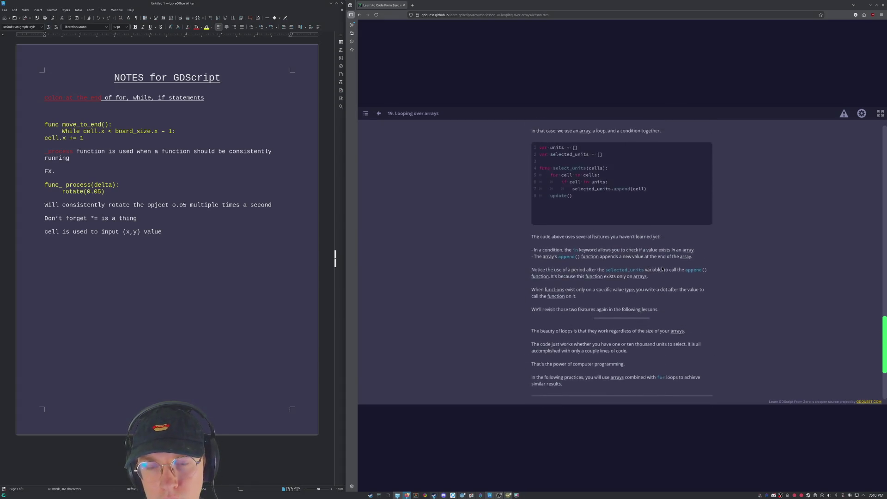
{"action": "scroll", "coordinate": [663, 270], "scroll_direction": "down", "scroll_amount": 6}
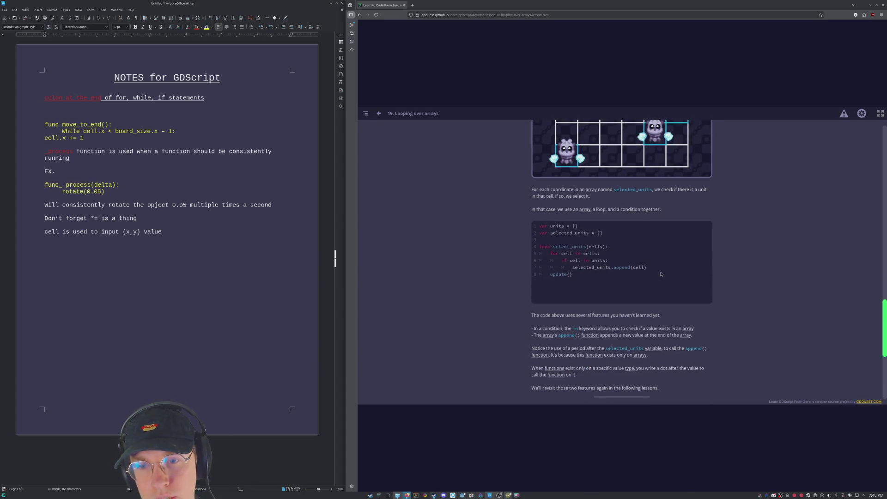
{"action": "scroll", "coordinate": [567, 223], "scroll_direction": "down", "scroll_amount": 3}
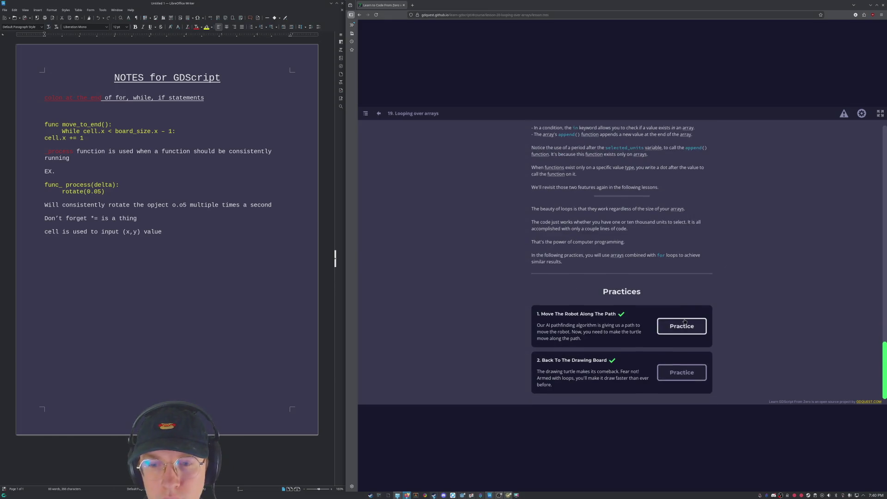
{"action": "scroll", "coordinate": [679, 323], "scroll_direction": "up", "scroll_amount": 4}
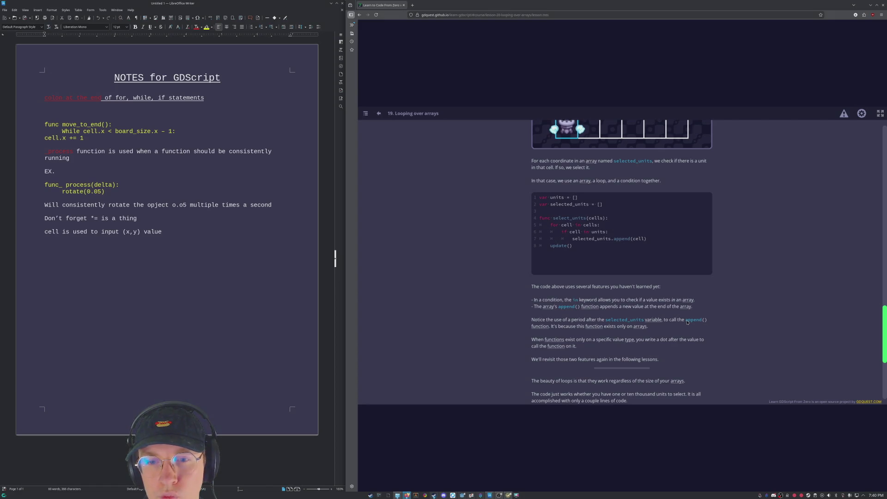
{"action": "scroll", "coordinate": [687, 322], "scroll_direction": "up", "scroll_amount": 2}
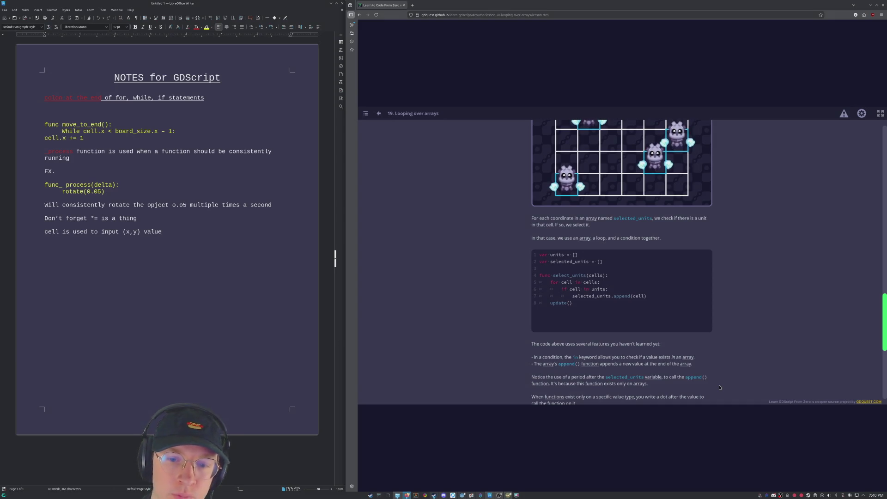
{"action": "scroll", "coordinate": [617, 297], "scroll_direction": "down", "scroll_amount": 5}
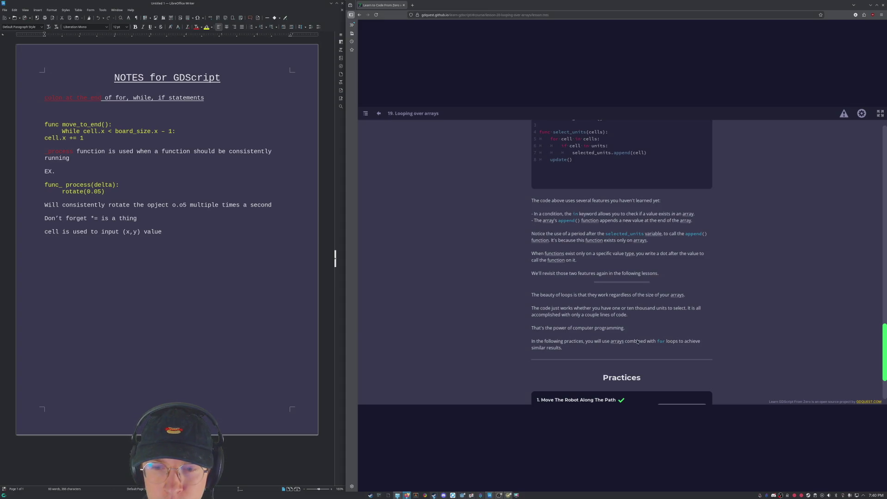
{"action": "scroll", "coordinate": [602, 255], "scroll_direction": "down", "scroll_amount": 3}
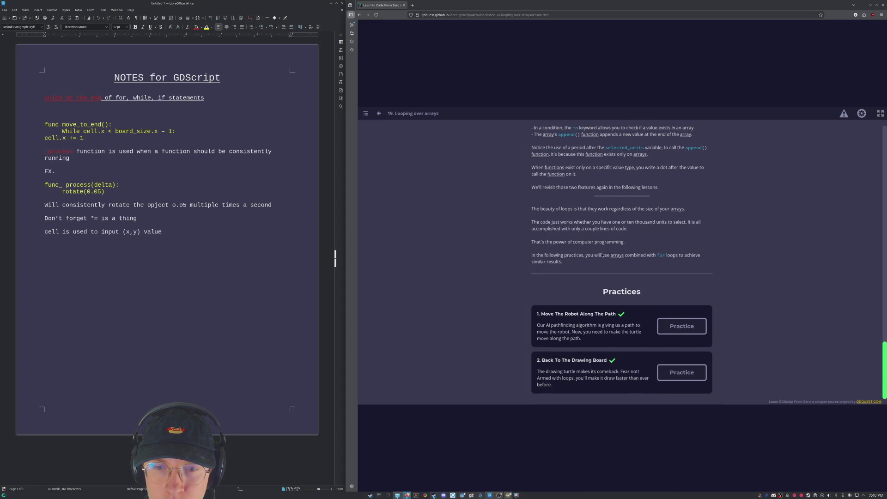
Scroll down to the Practices list and reopen Back To The Drawing Board.
{"action": "scroll", "coordinate": [702, 279], "scroll_direction": "up", "scroll_amount": 5}
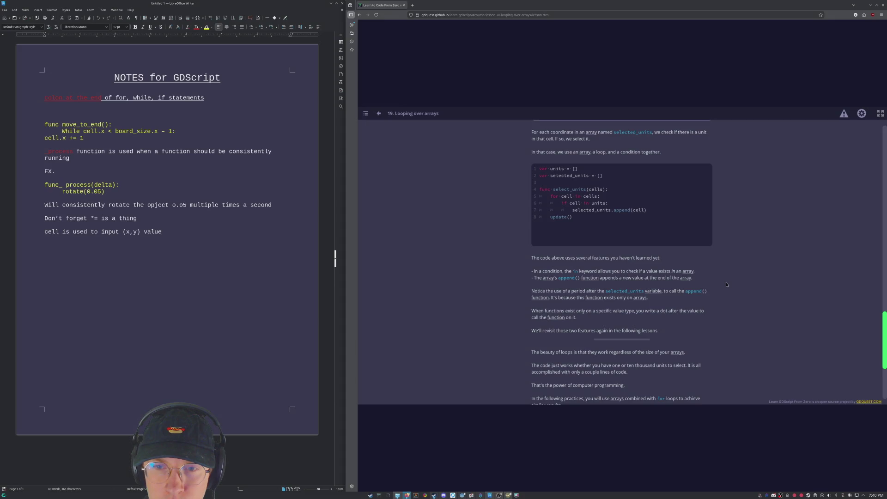
{"action": "scroll", "coordinate": [545, 186], "scroll_direction": "up", "scroll_amount": 2}
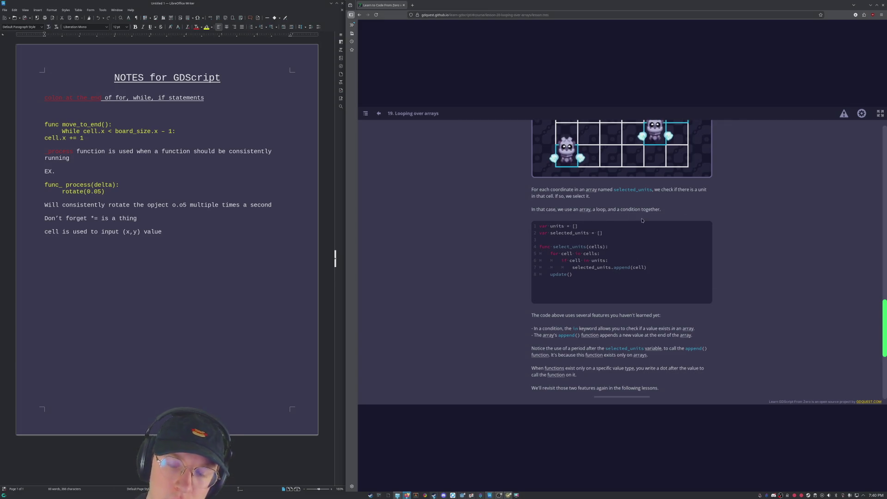
{"action": "scroll", "coordinate": [644, 220], "scroll_direction": "up", "scroll_amount": 3}
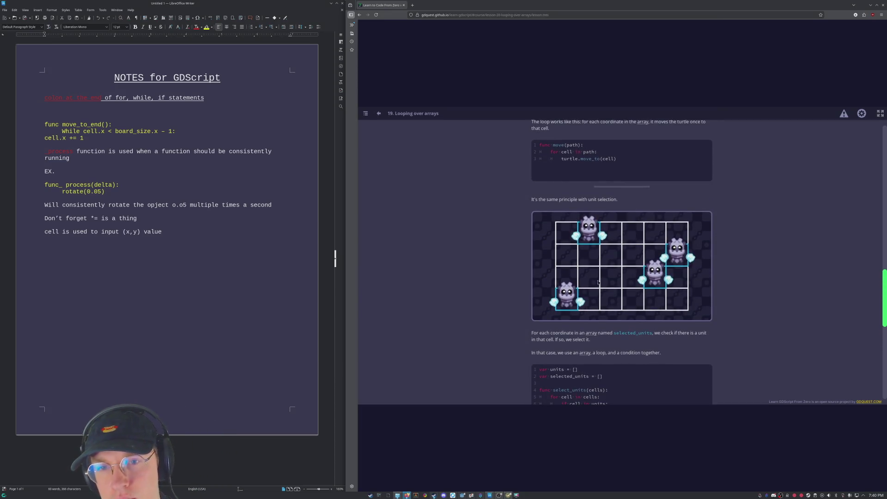
{"action": "scroll", "coordinate": [580, 294], "scroll_direction": "down", "scroll_amount": 1}
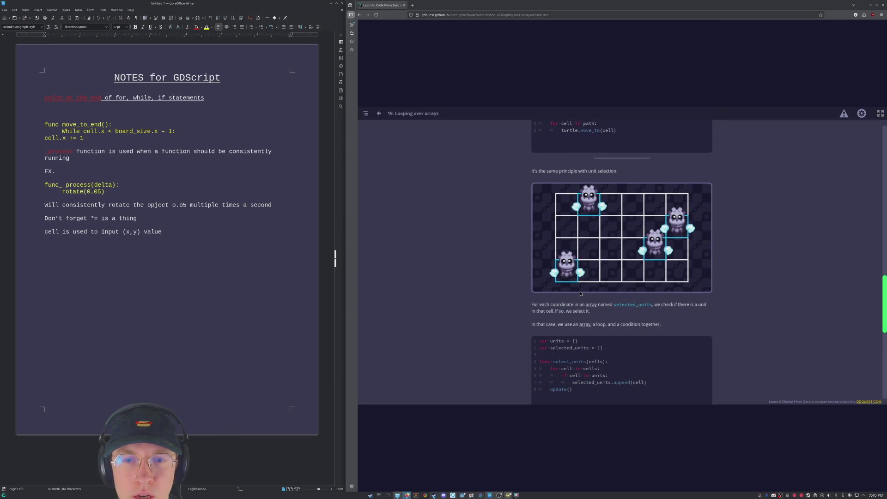
{"action": "scroll", "coordinate": [580, 293], "scroll_direction": "down", "scroll_amount": 1}
{"action": "scroll", "coordinate": [579, 293], "scroll_direction": "down", "scroll_amount": 3}
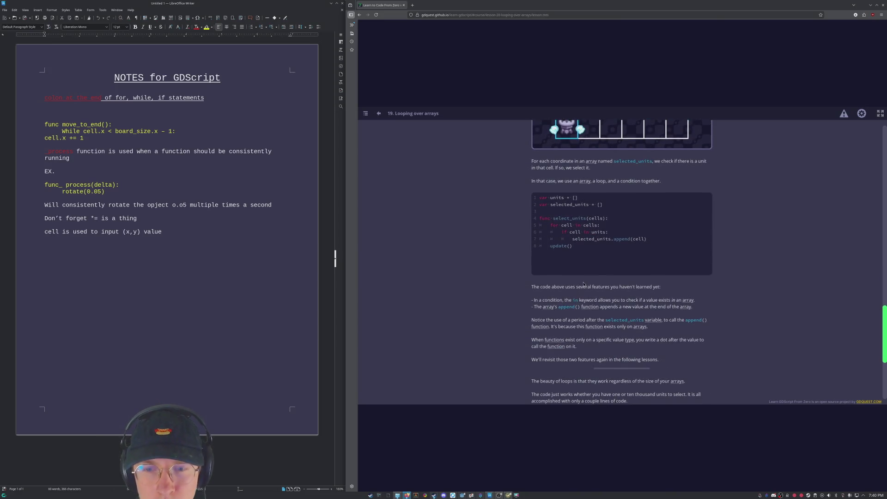
{"action": "scroll", "coordinate": [582, 283], "scroll_direction": "down", "scroll_amount": 2}
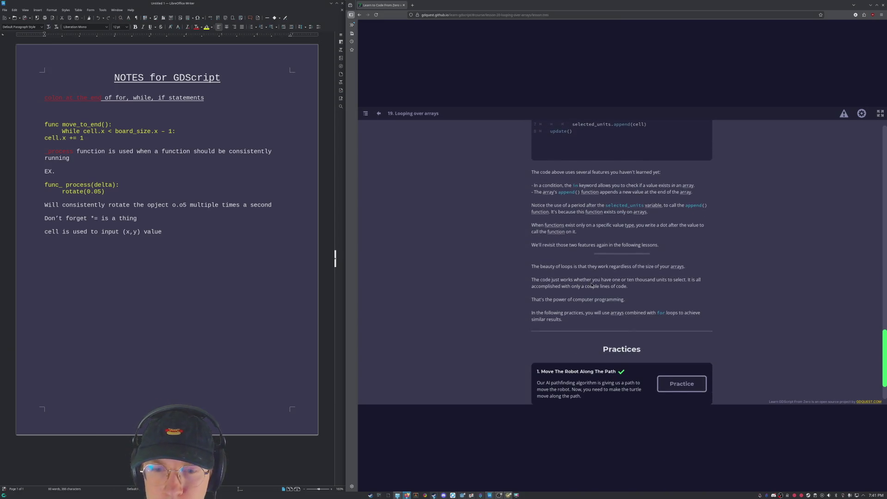
{"action": "scroll", "coordinate": [591, 285], "scroll_direction": "down", "scroll_amount": 1}
{"action": "left_click", "coordinate": [682, 372]}
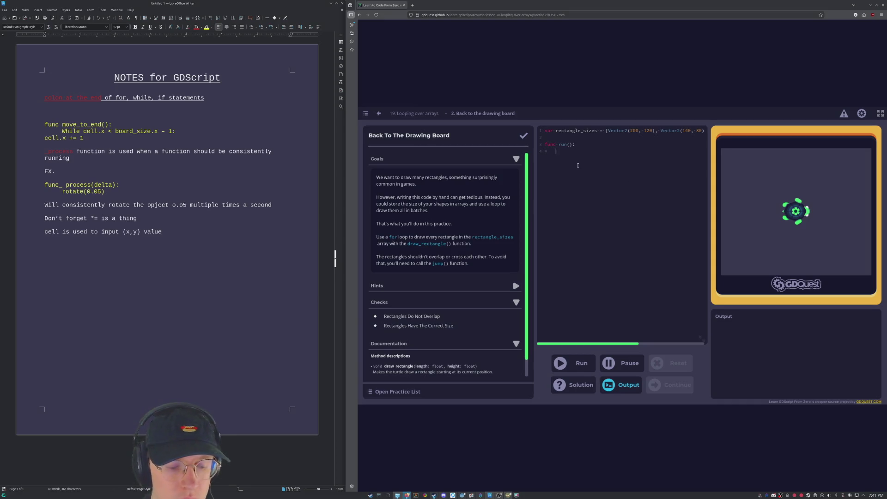
Write a for loop over rectangle_sizes calling draw_rectangle.append(cell) and jump.append(cell), then run it.
{"action": "type", "text": "for cell in "}
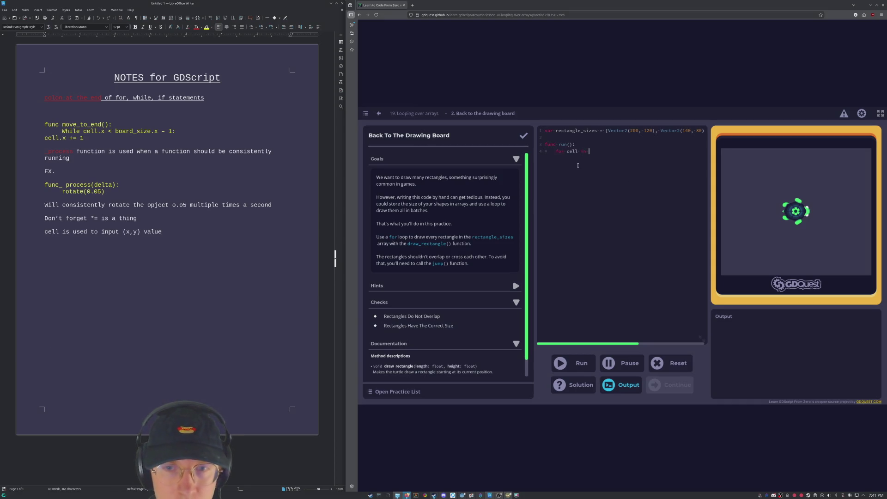
{"action": "type", "text": "rectangle"}
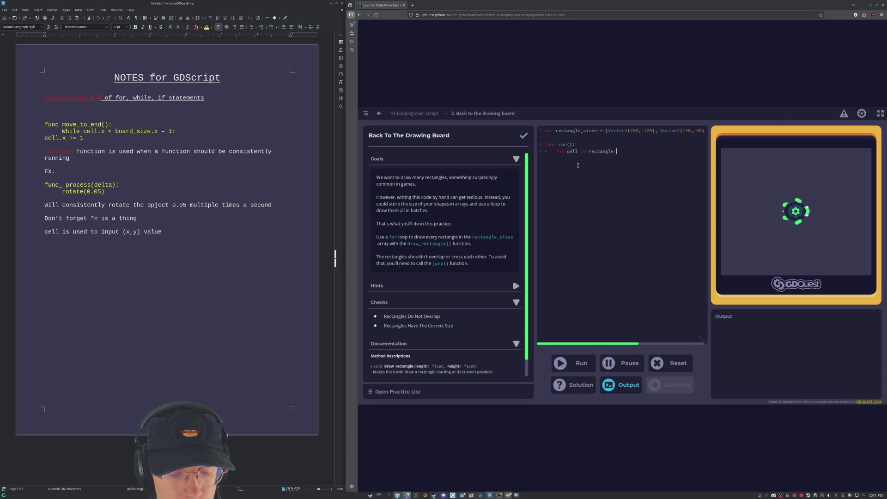
{"action": "type", "text": "_sizes"}
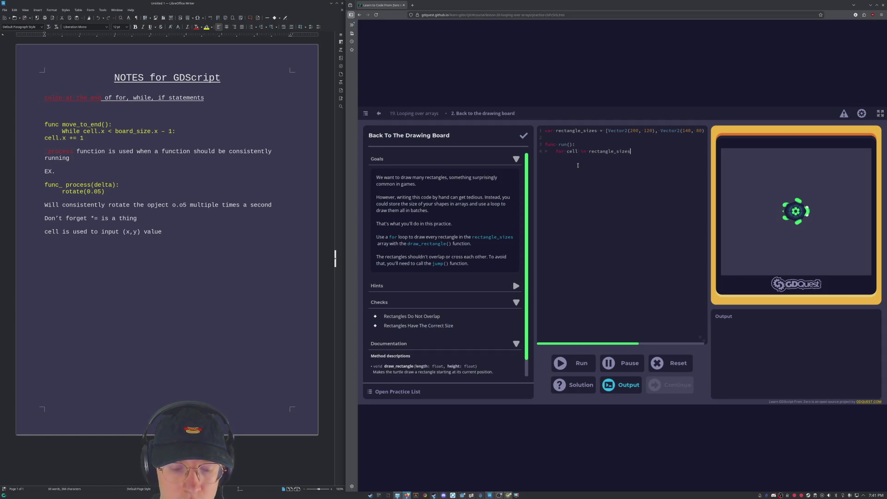
{"action": "type", "text": ":"}
{"action": "key", "text": "Return"}
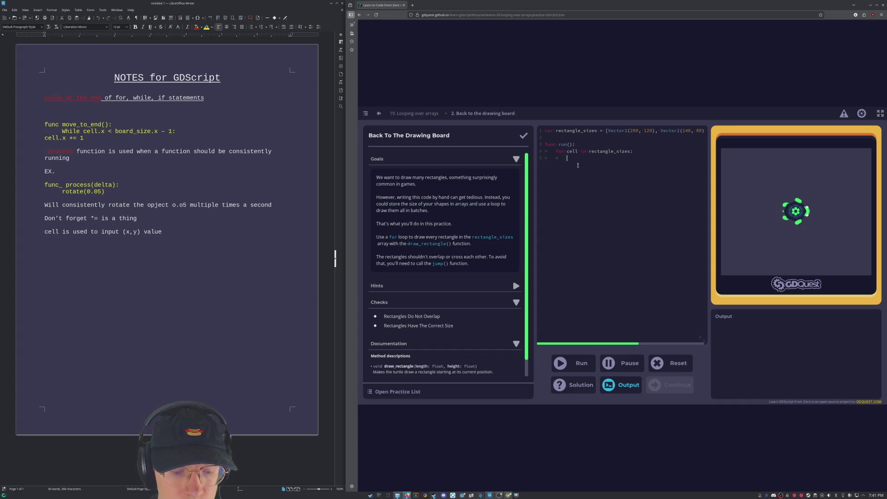
{"action": "scroll", "coordinate": [521, 229], "scroll_direction": "down", "scroll_amount": 1}
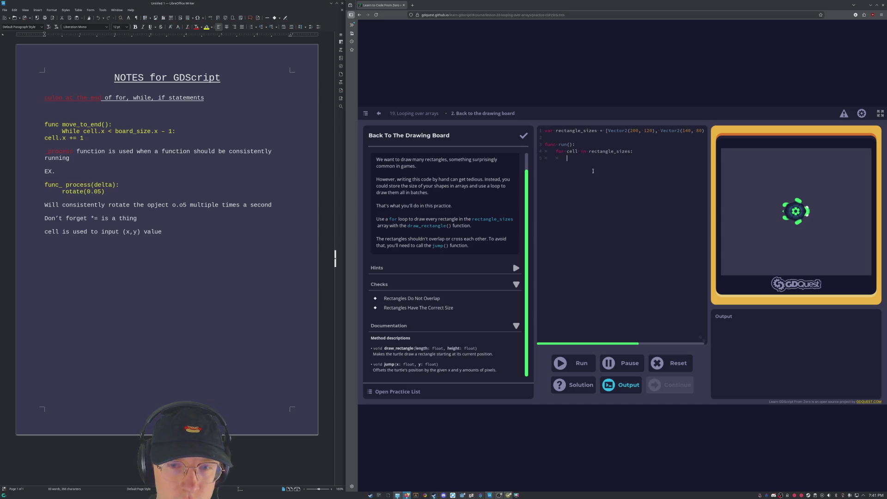
{"action": "type", "text": "draw"}
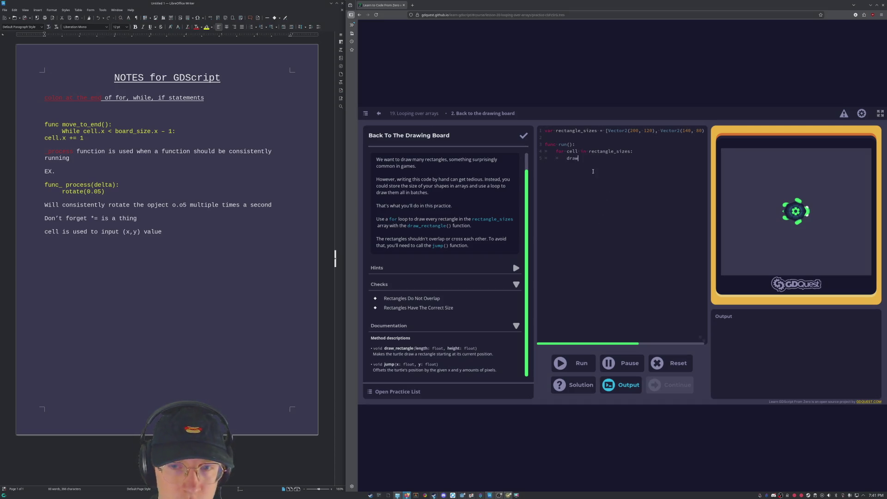
{"action": "type", "text": "_rec"}
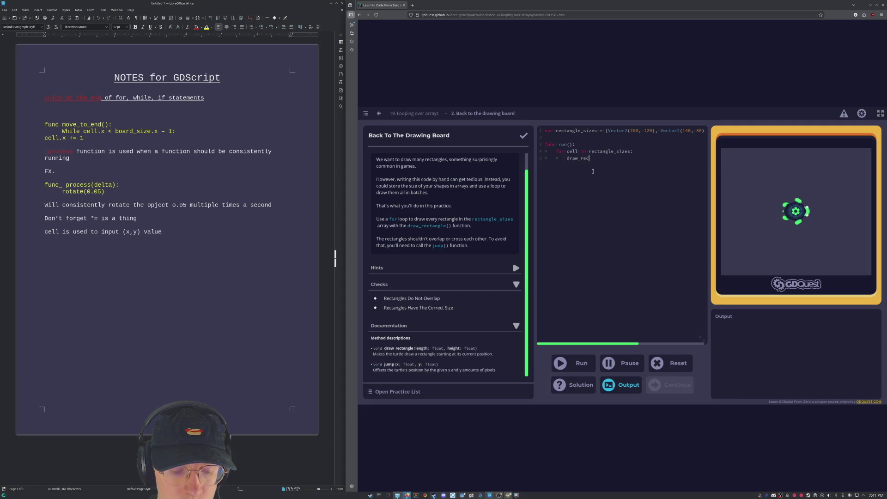
{"action": "type", "text": "tangle.appen"}
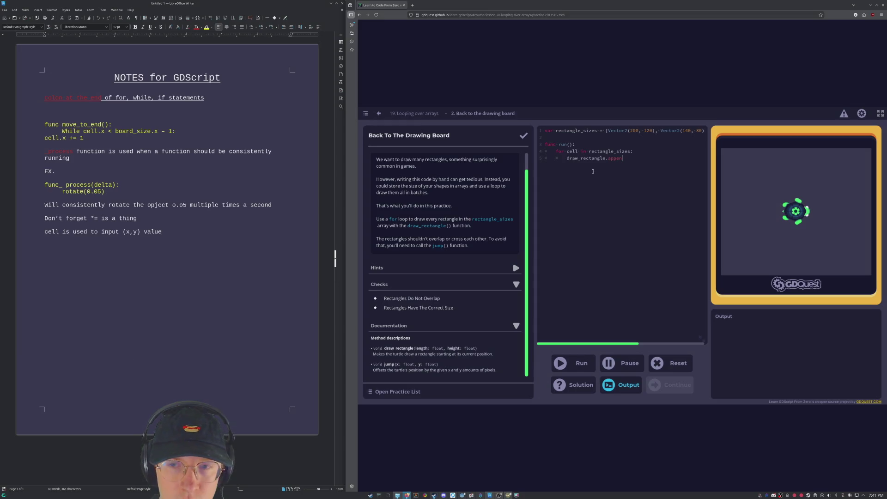
{"action": "type", "text": "d(cell) \t\t"}
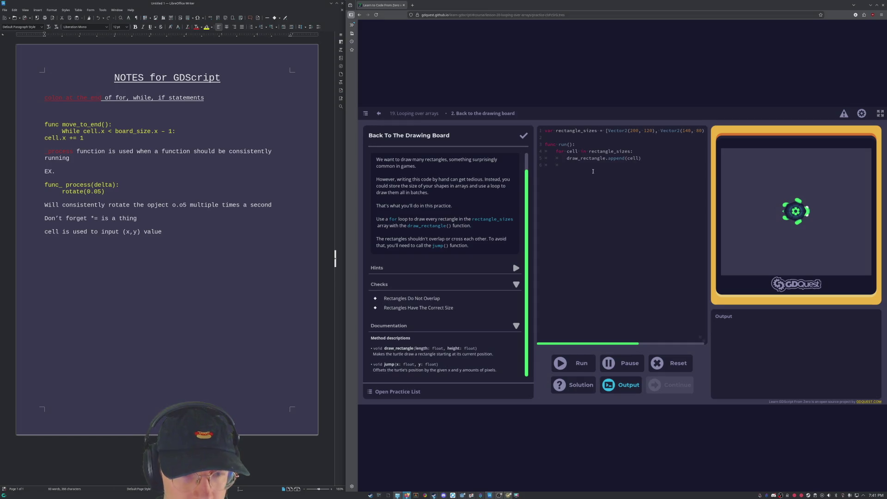
{"action": "type", "text": "jump.append(cell)"}
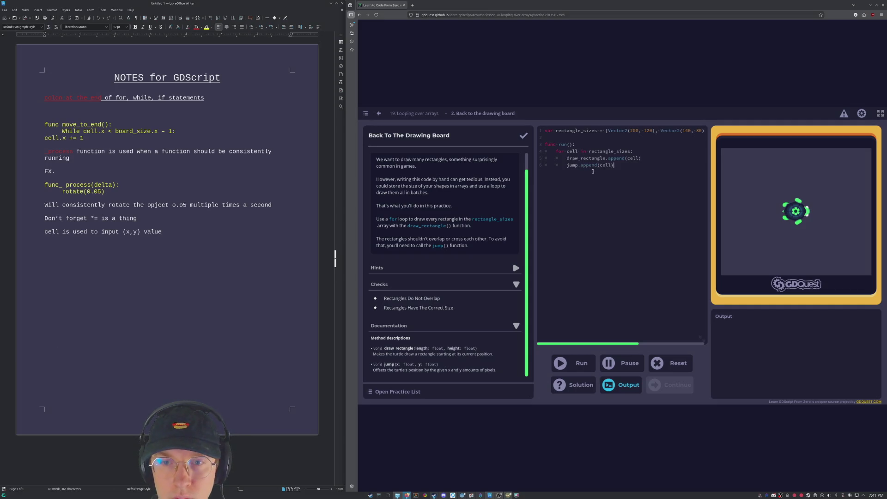
{"action": "left_click", "coordinate": [573, 363]}
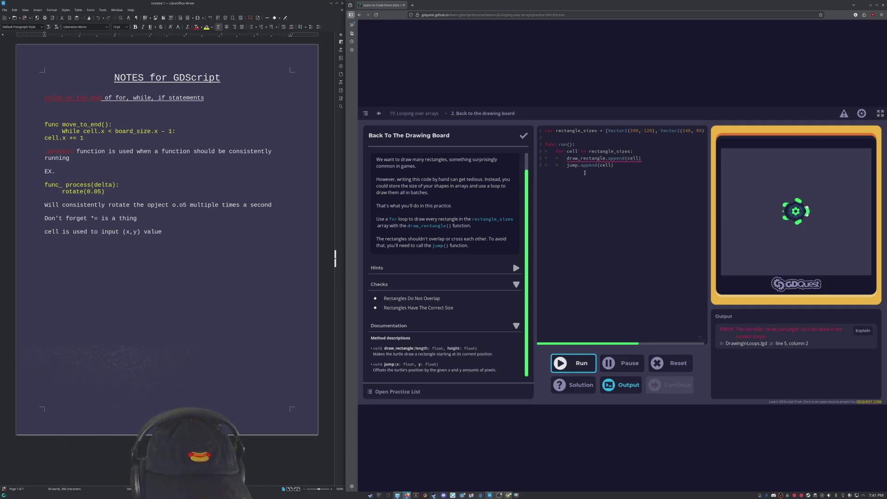
Remove .append so line 5 reads draw_rectangle(cell), and rerun the script.
{"action": "mouse_move", "coordinate": [604, 157]}
{"action": "left_click_drag", "start_coordinate": [609, 158], "coordinate": [625, 158]}
{"action": "key", "text": "BackSpace"}
{"action": "key", "text": "BackSpace"}
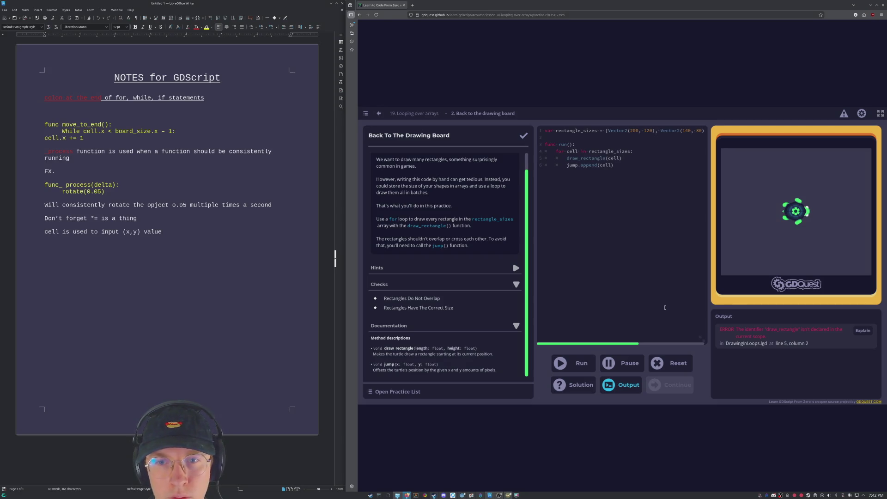
{"action": "key", "text": "Right"}
{"action": "key", "text": "Right"}
{"action": "key", "text": "Right"}
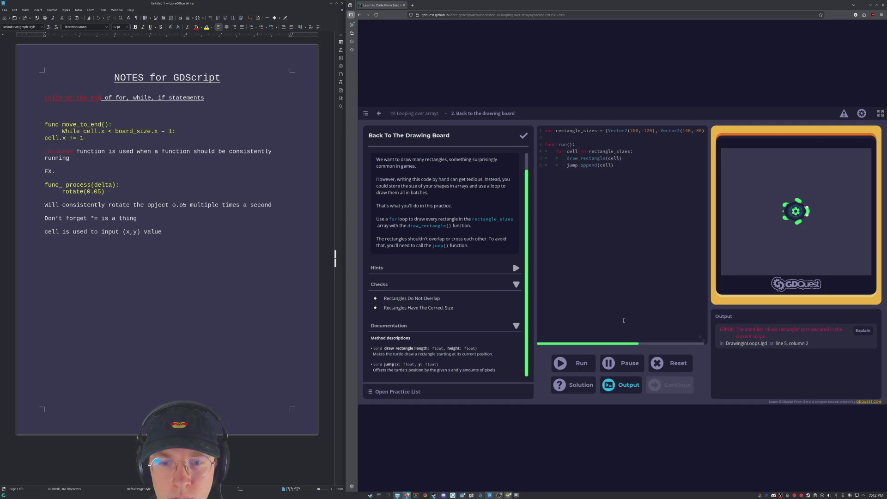
{"action": "left_click", "coordinate": [572, 363]}
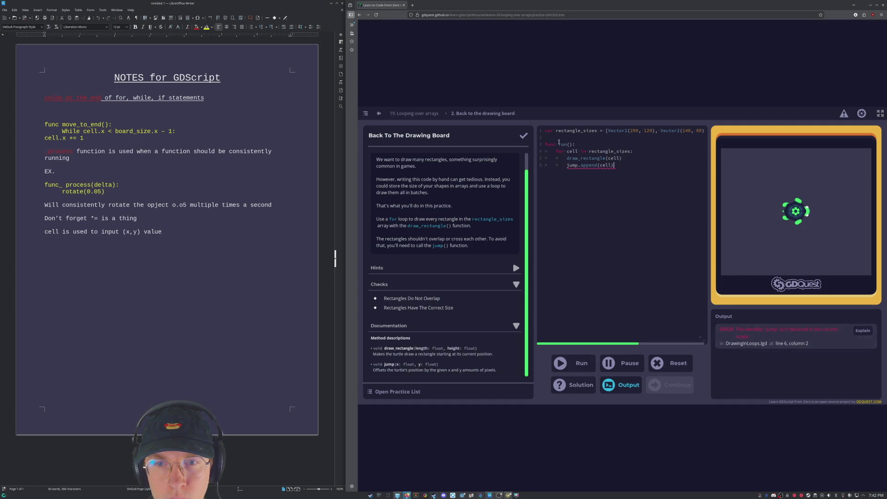
Change line 6 to jump(cell), run the practice checks, and expand the hints list.
{"action": "mouse_move", "coordinate": [600, 165]}
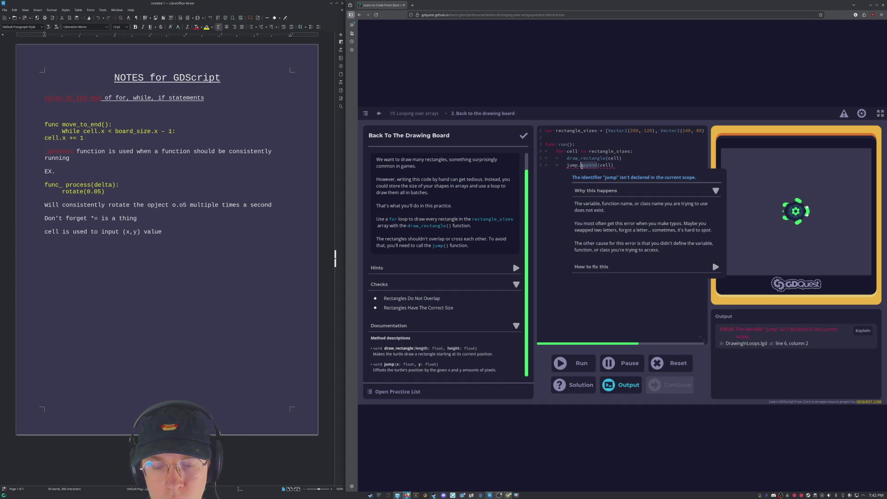
{"action": "key", "text": "BackSpace"}
{"action": "key", "text": "BackSpace"}
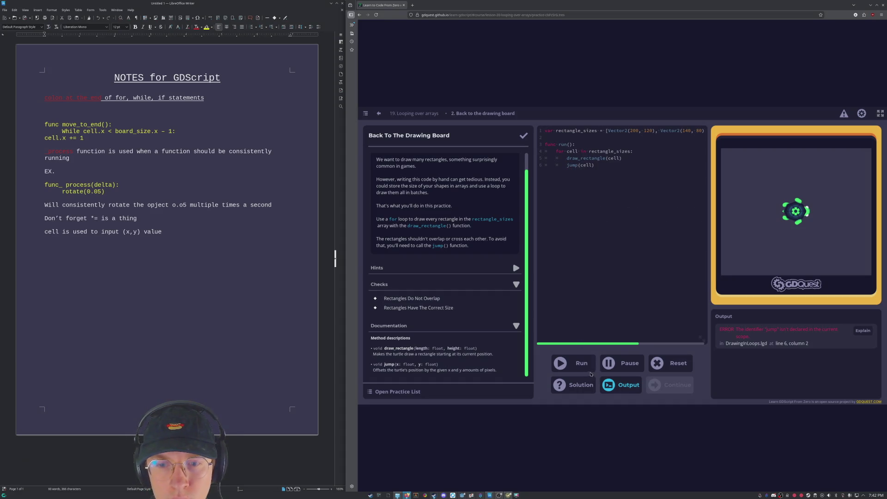
{"action": "left_click", "coordinate": [585, 368]}
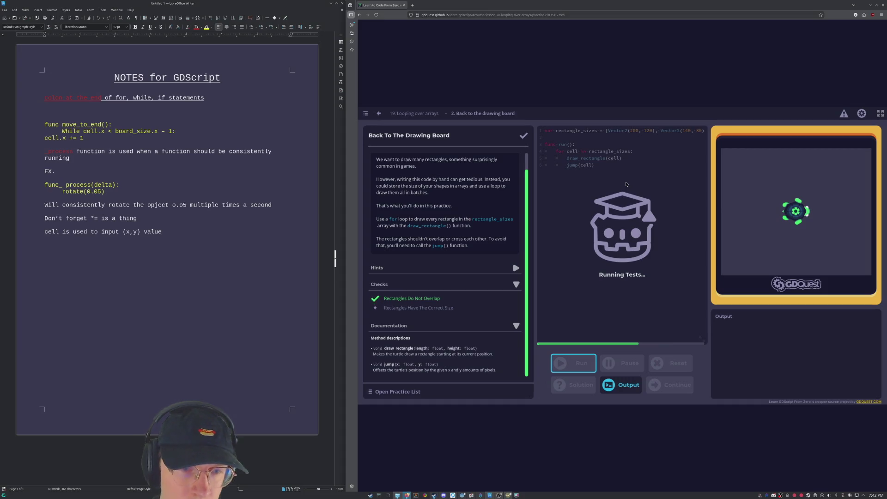
{"action": "left_click", "coordinate": [515, 269]}
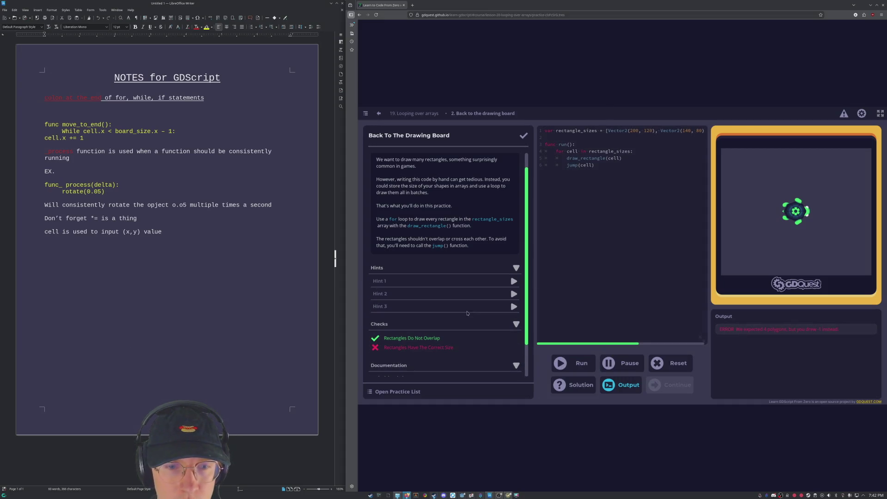
Reveal the text of Hint 3, Hint 2 and Hint 1.
{"action": "left_click", "coordinate": [512, 306]}
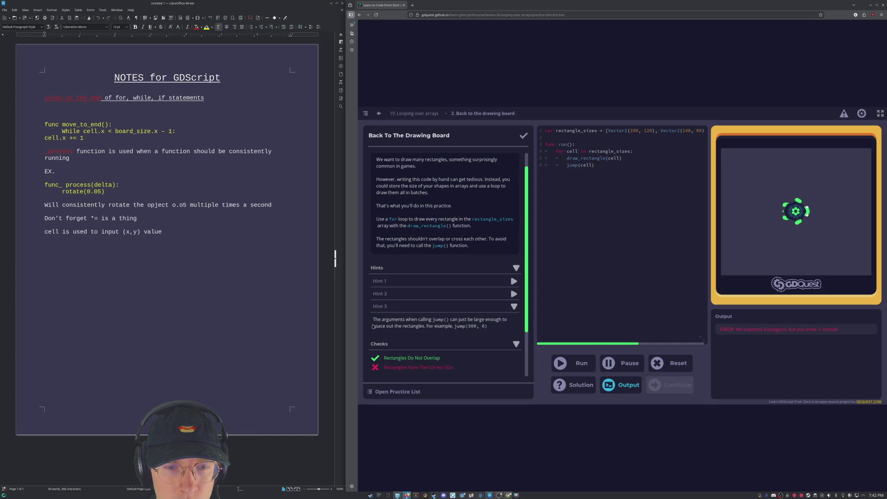
{"action": "left_click", "coordinate": [379, 293]}
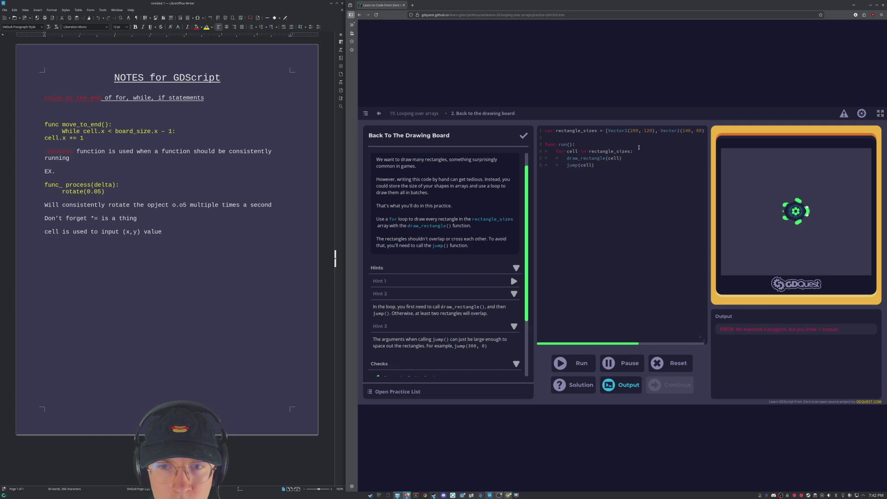
{"action": "left_click", "coordinate": [397, 281]}
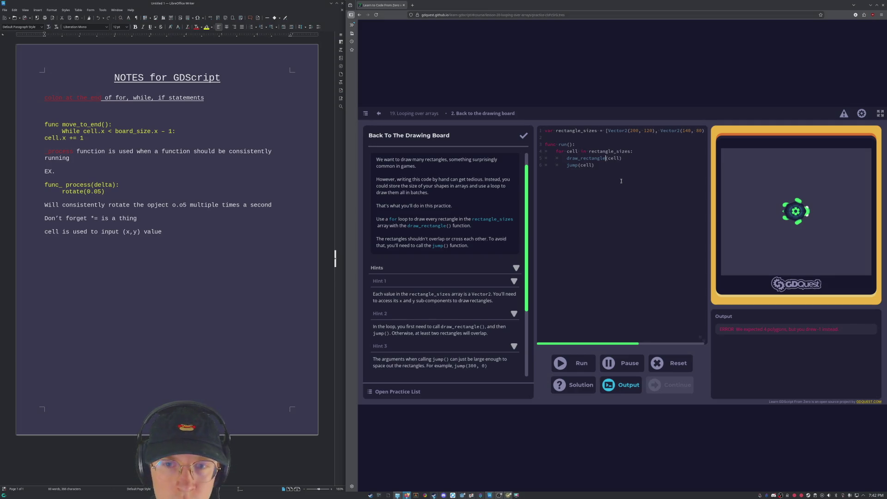
Split drawing into draw_rectangle.x(cell) and draw_rectangle.y(cell) lines, then run the code.
{"action": "type", "text": ".x"}
{"action": "left_click", "coordinate": [636, 161]}
{"action": "key", "text": "Return"}
{"action": "type", "text": "draw_rectangle"}
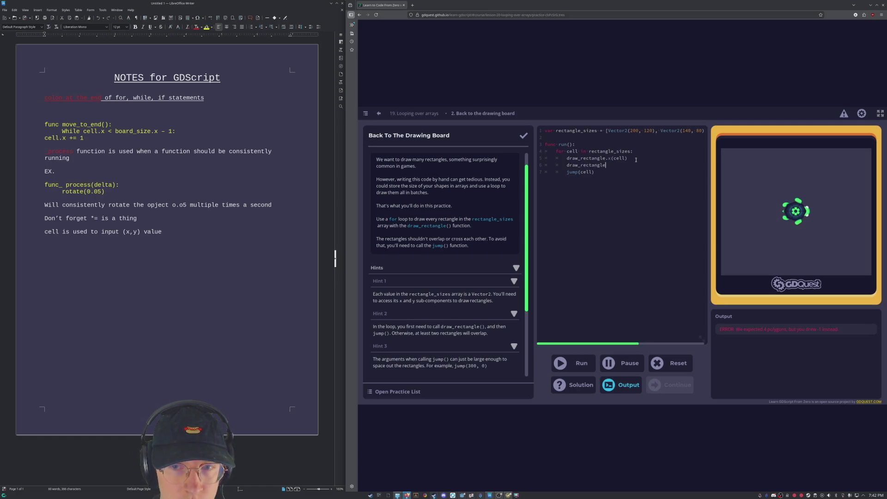
{"action": "type", "text": "."}
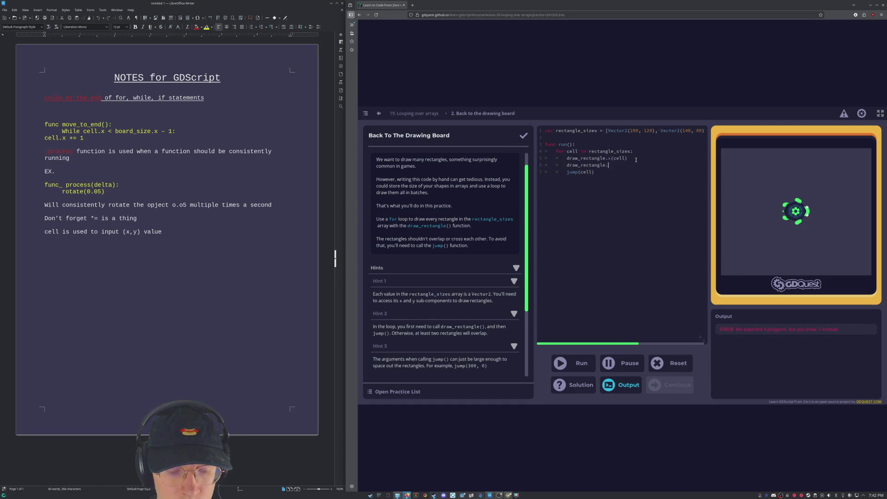
{"action": "type", "text": "y"}
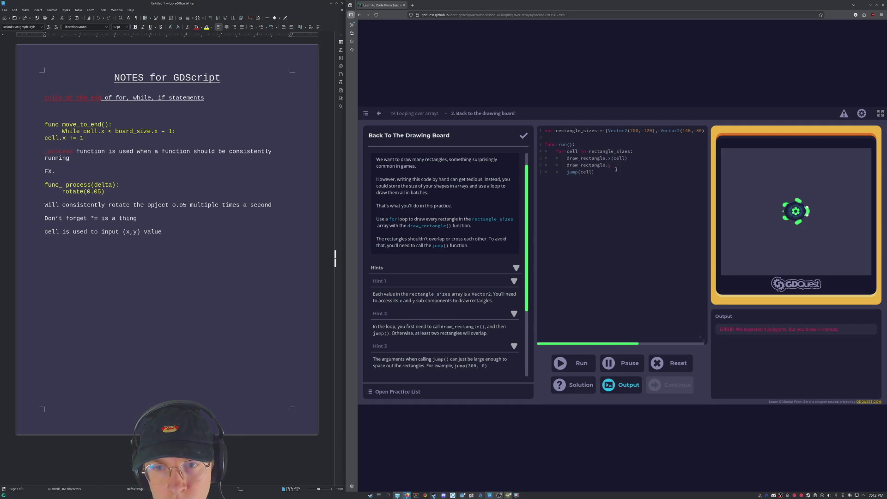
{"action": "type", "text": "(cell"}
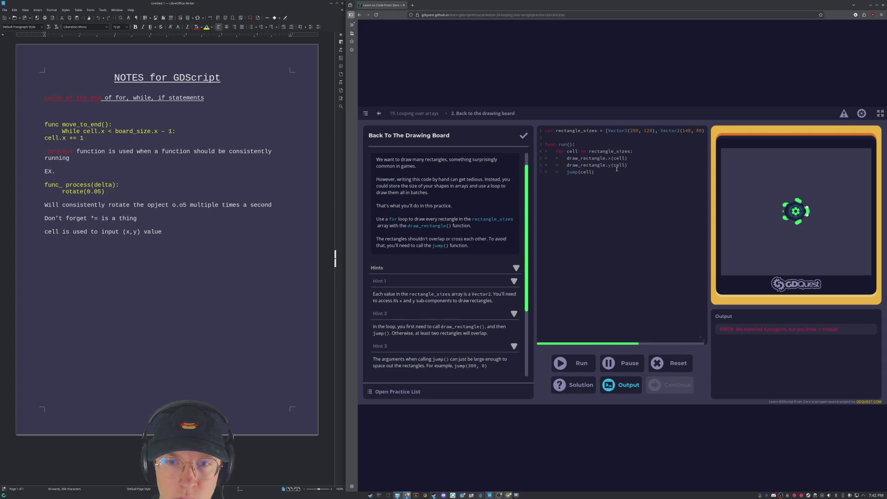
{"action": "left_click", "coordinate": [575, 361]}
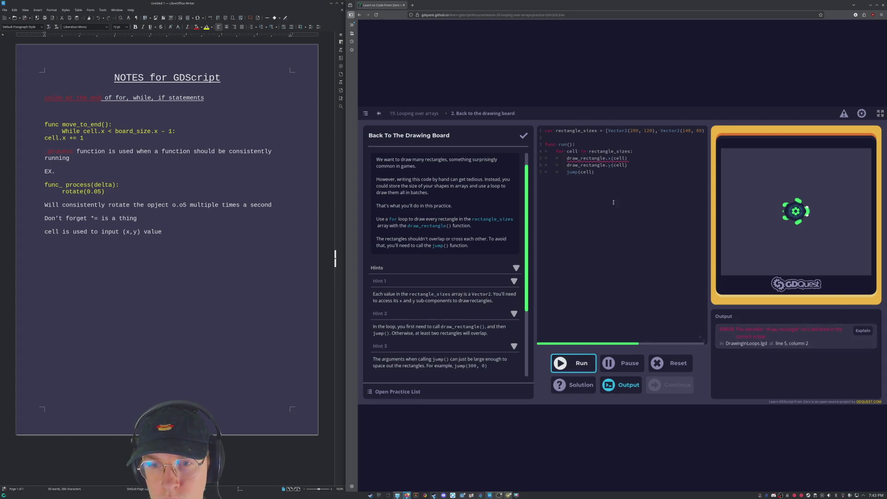
Revert the x/y split and turn line 5 into a draw_rectangle.append() call.
{"action": "left_click", "coordinate": [641, 162]}
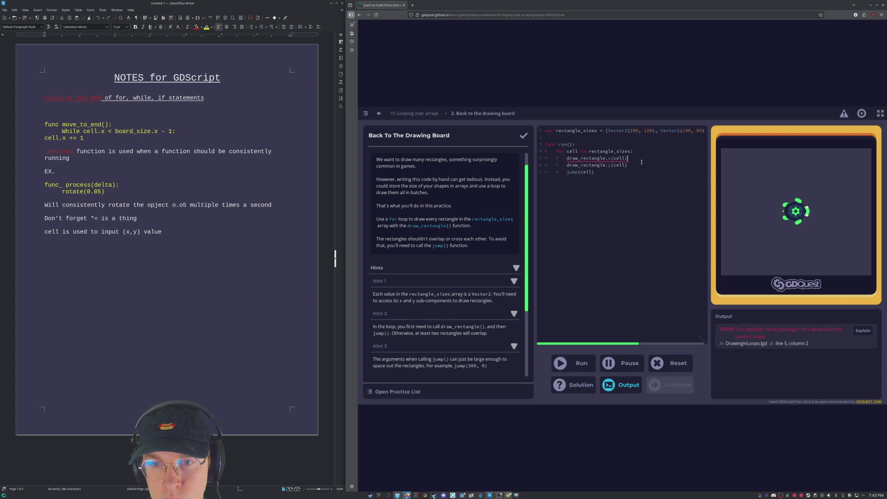
{"action": "left_click", "coordinate": [611, 158]}
{"action": "left_click", "coordinate": [659, 153]}
{"action": "triple_click", "coordinate": [647, 164]}
{"action": "key", "text": "BackSpace"}
{"action": "key", "text": "BackSpace"}
{"action": "key", "text": "Left"}
{"action": "key", "text": "Left"}
{"action": "key", "text": "Left"}
{"action": "key", "text": "BackSpace"}
{"action": "key", "text": "BackSpace"}
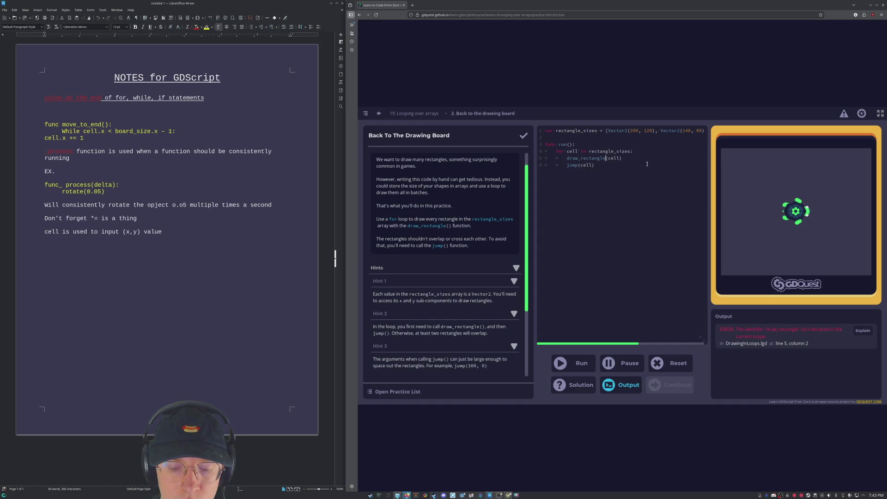
{"action": "key", "text": "shift+End"}
{"action": "key", "text": "Delete"}
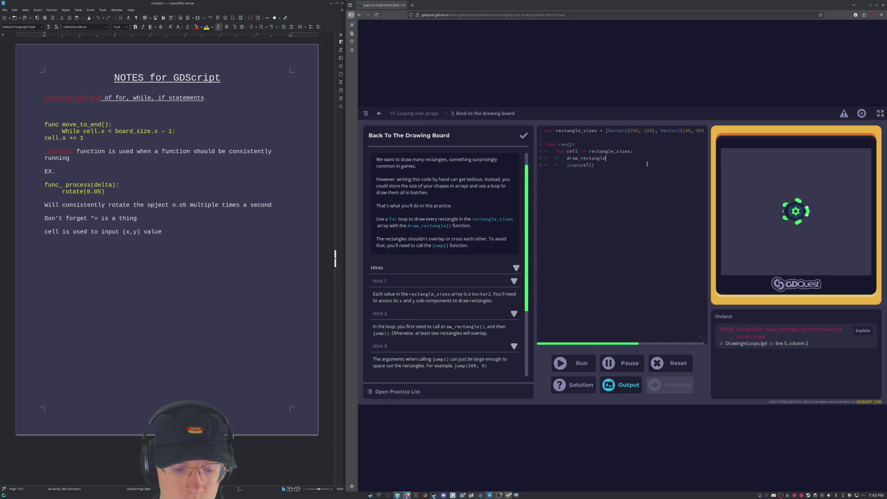
{"action": "type", "text": ".ap"}
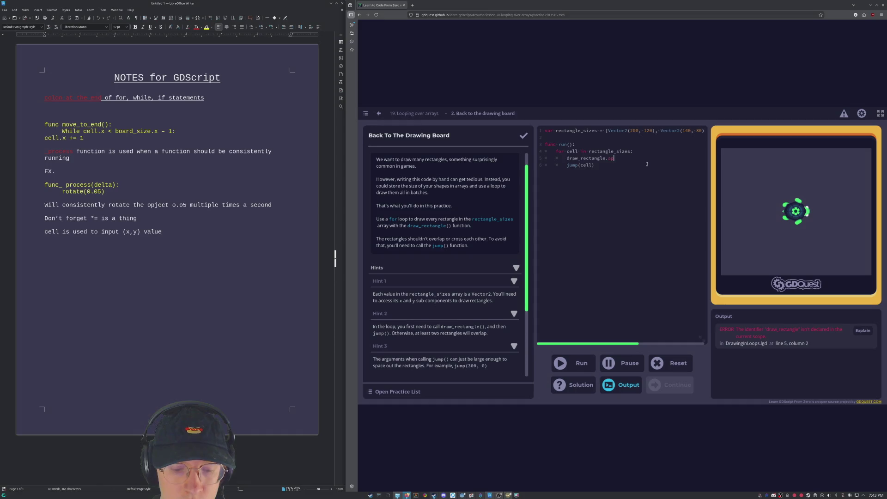
{"action": "type", "text": "pend"}
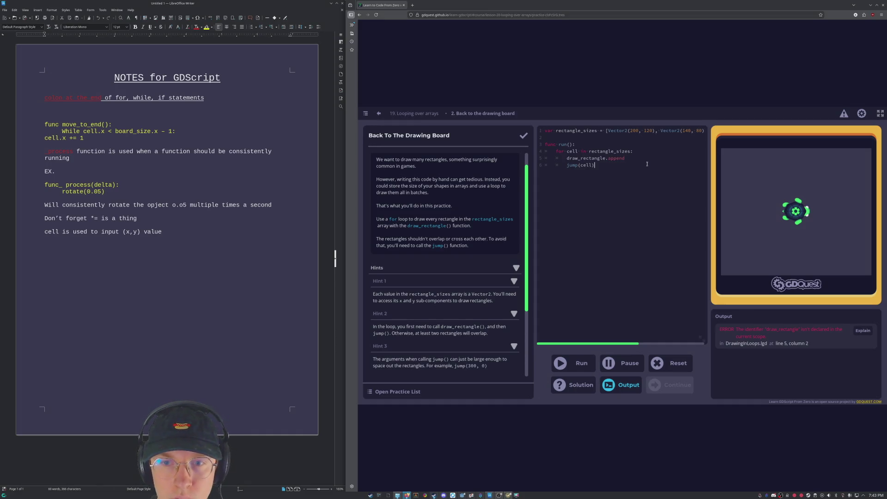
{"action": "type", "text": "(()"}
Change line 6 to jump.append() and run the edited code.
{"action": "left_click_drag", "start_coordinate": [597, 166], "coordinate": [578, 165]}
{"action": "type", "text": "."}
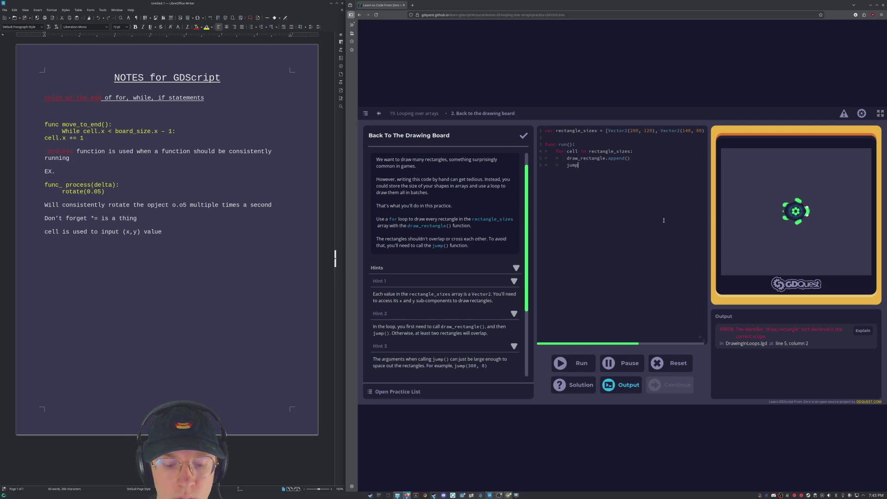
{"action": "type", "text": "append("}
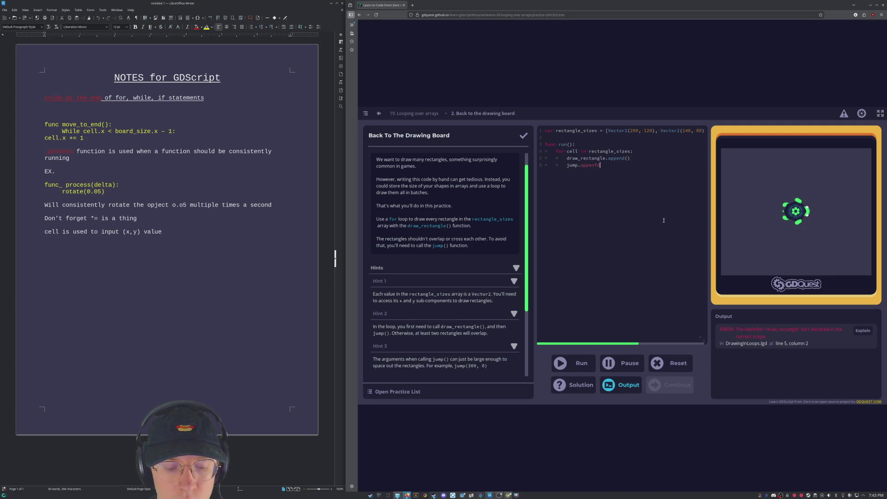
{"action": "key", "text": "BackSpace"}
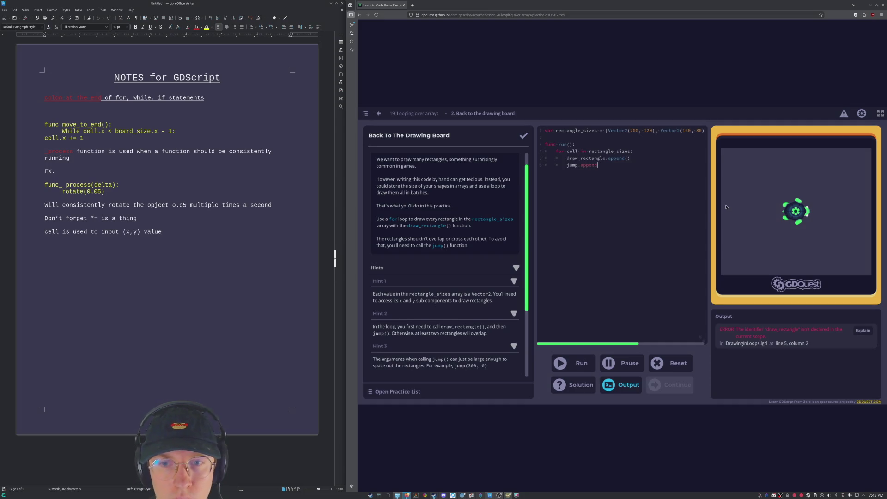
{"action": "type", "text": "()"}
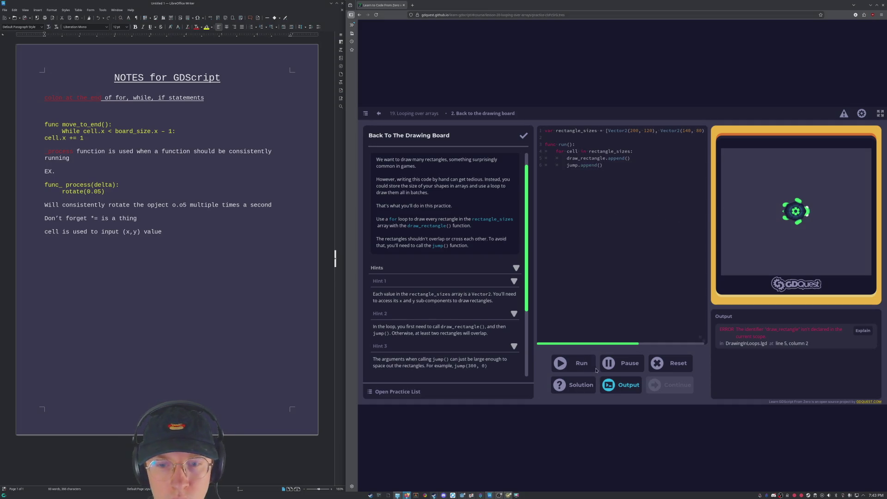
{"action": "left_click", "coordinate": [575, 358]}
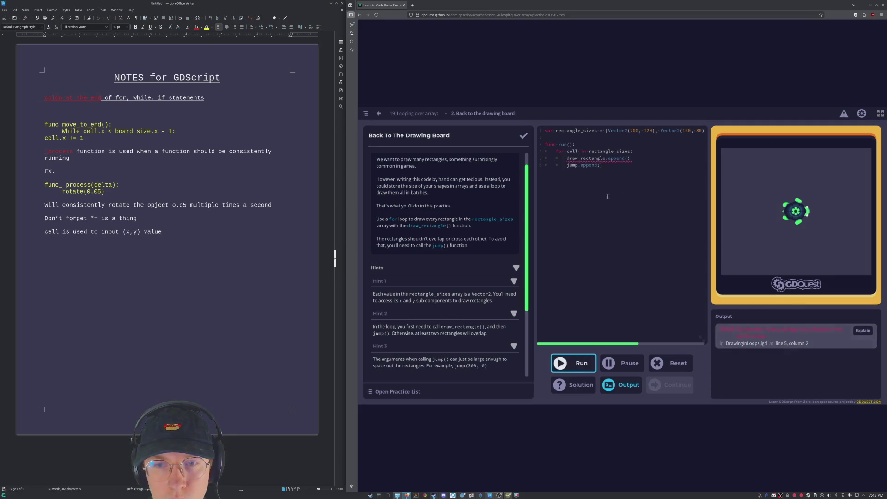
Delete both loop body lines, leaving the for loop empty, and return to the lesson.
{"action": "left_click_drag", "start_coordinate": [638, 168], "coordinate": [563, 161]}
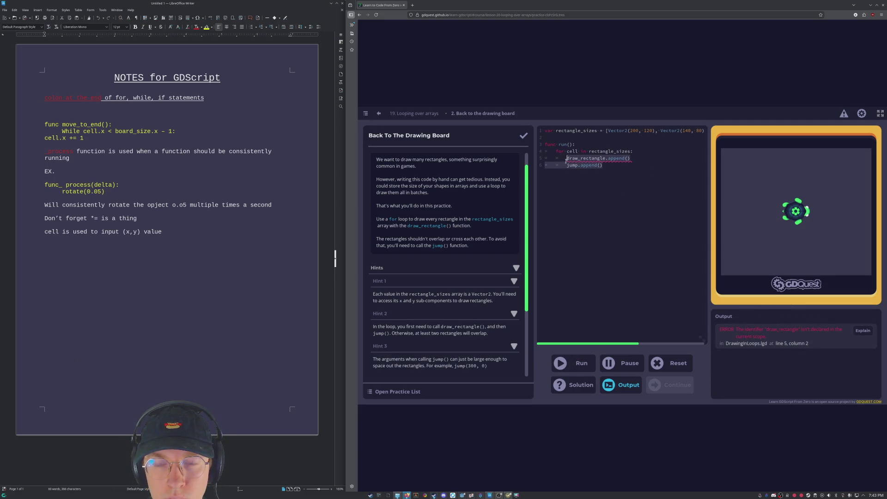
{"action": "key", "text": "BackSpace"}
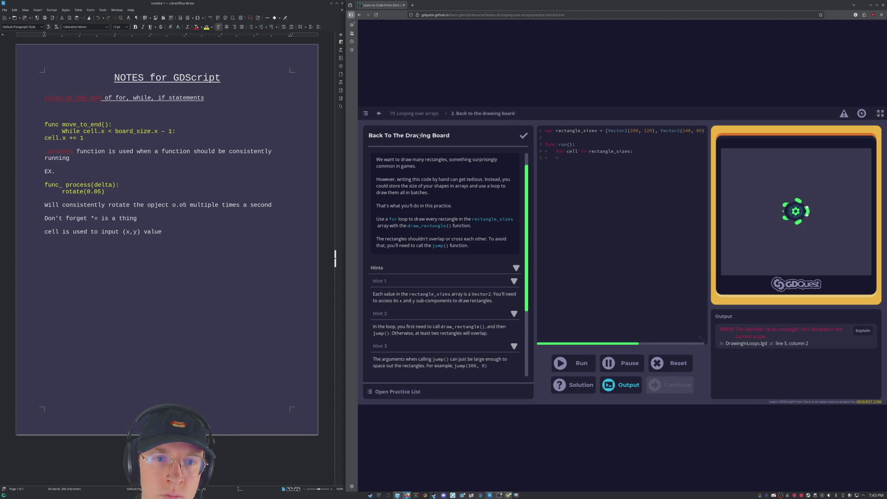
{"action": "left_click", "coordinate": [414, 113]}
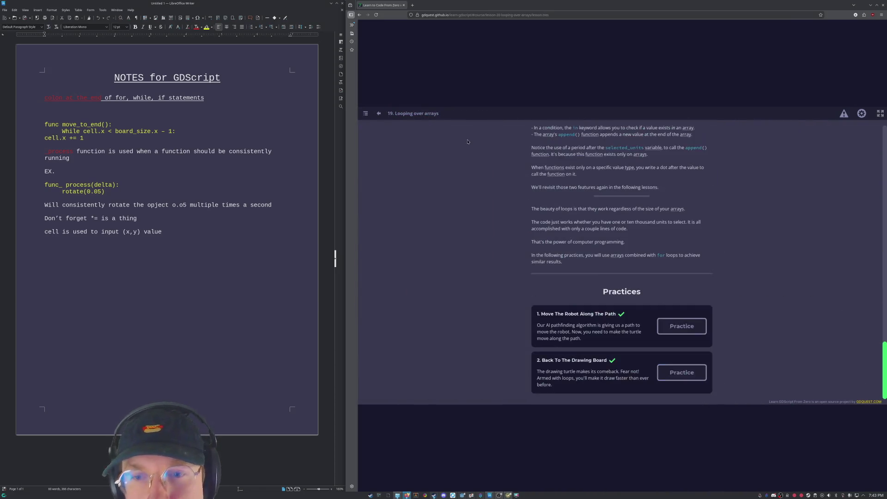
Scroll back up through the Looping over arrays lesson to review its examples.
{"action": "scroll", "coordinate": [569, 311], "scroll_direction": "up", "scroll_amount": 5}
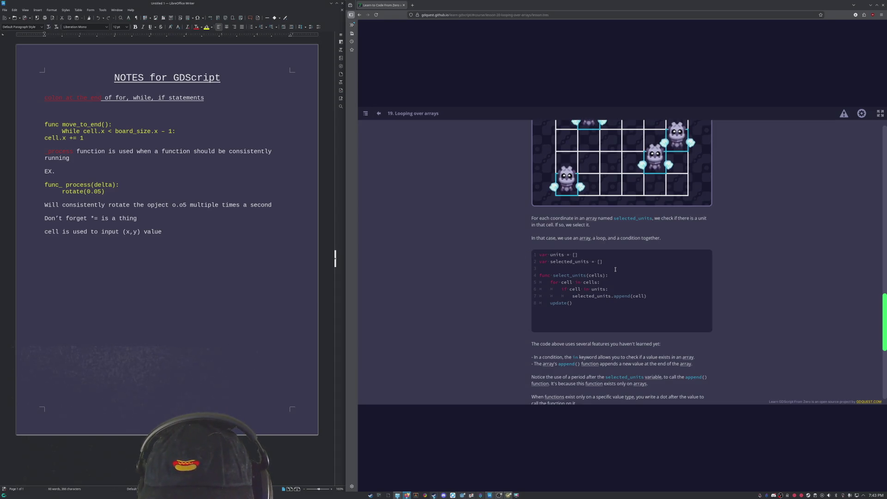
{"action": "scroll", "coordinate": [616, 270], "scroll_direction": "up", "scroll_amount": 2}
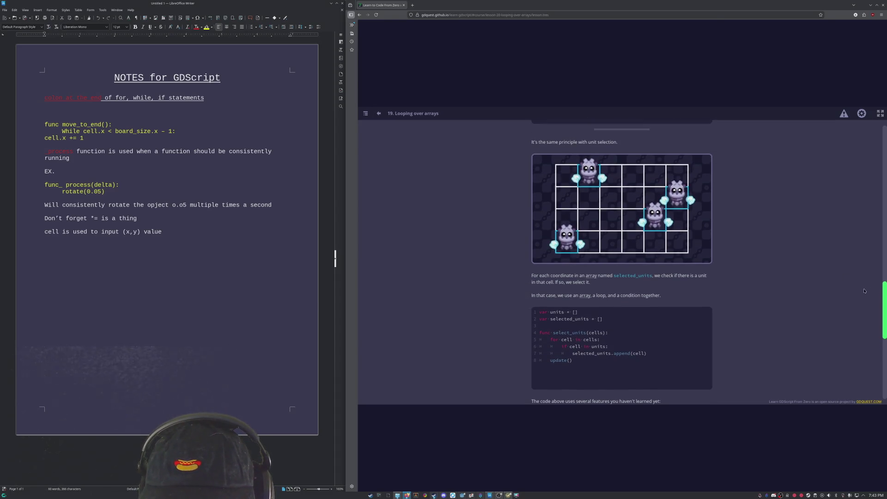
{"action": "mouse_move", "coordinate": [884, 289]}
{"action": "left_mouse_down"}
{"action": "mouse_move", "coordinate": [884, 130]}
{"action": "mouse_move", "coordinate": [874, 165]}
{"action": "left_mouse_up"}
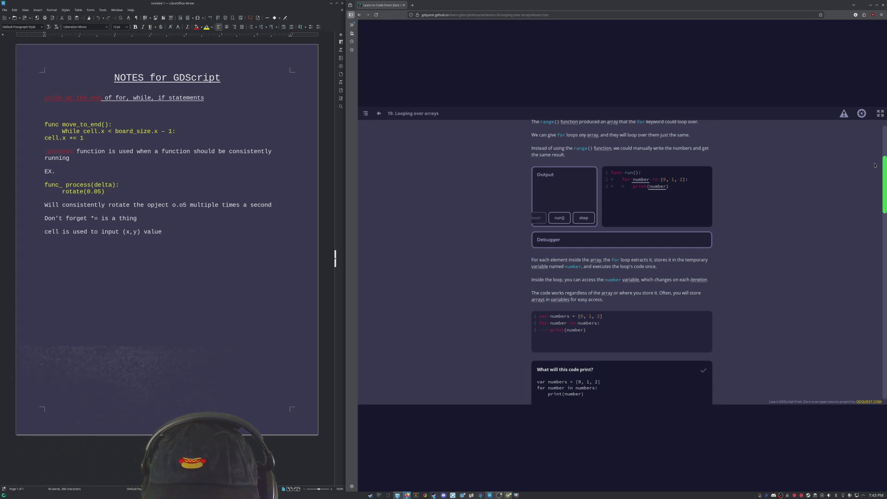
{"action": "scroll", "coordinate": [874, 165], "scroll_direction": "down", "scroll_amount": 1}
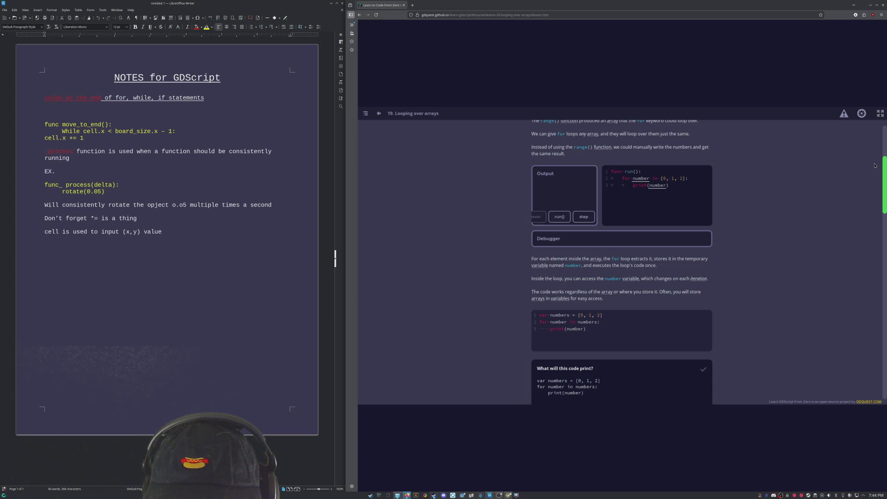
{"action": "scroll", "coordinate": [871, 161], "scroll_direction": "up", "scroll_amount": 2}
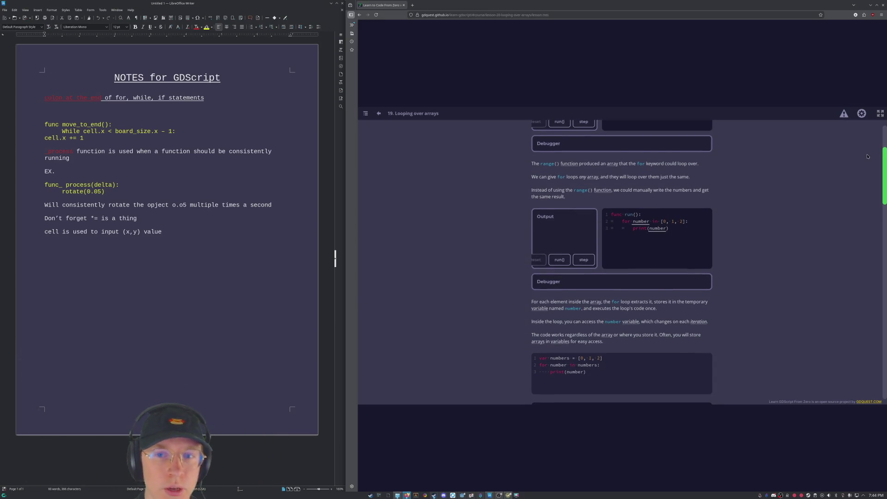
{"action": "scroll", "coordinate": [864, 161], "scroll_direction": "down", "scroll_amount": 4}
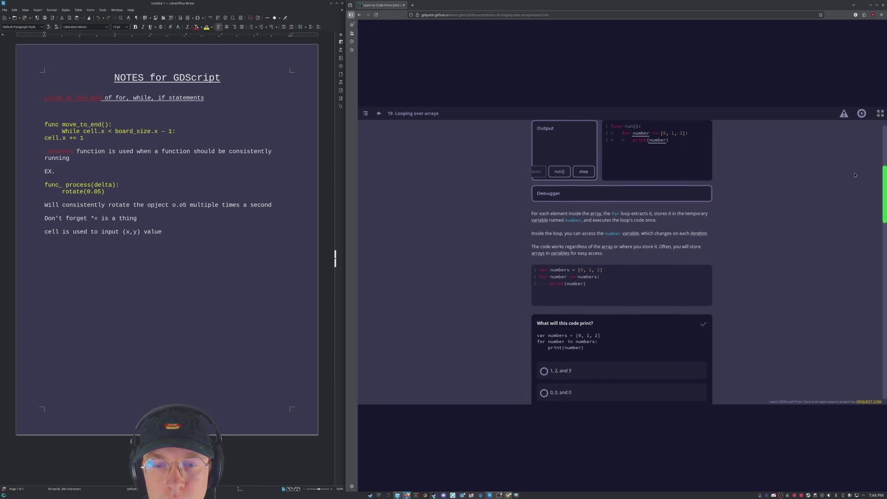
{"action": "scroll", "coordinate": [854, 175], "scroll_direction": "down", "scroll_amount": 1}
{"action": "scroll", "coordinate": [859, 171], "scroll_direction": "up", "scroll_amount": 2}
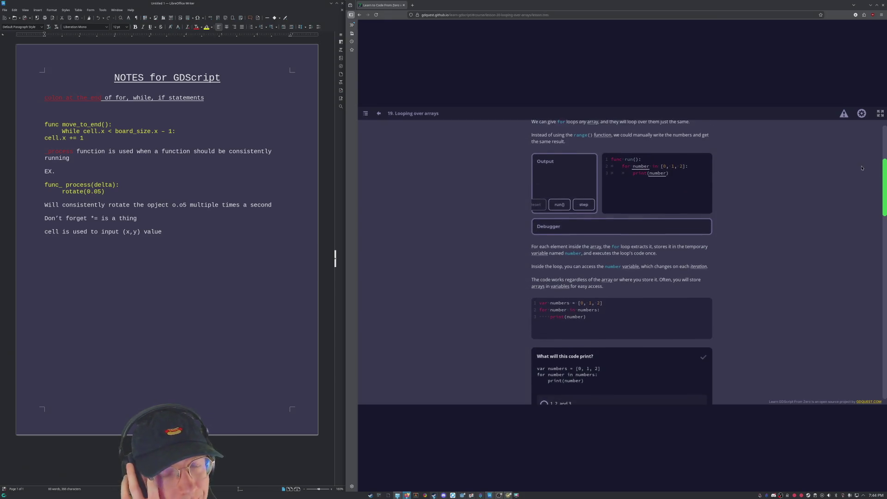
{"action": "scroll", "coordinate": [861, 185], "scroll_direction": "down", "scroll_amount": 6}
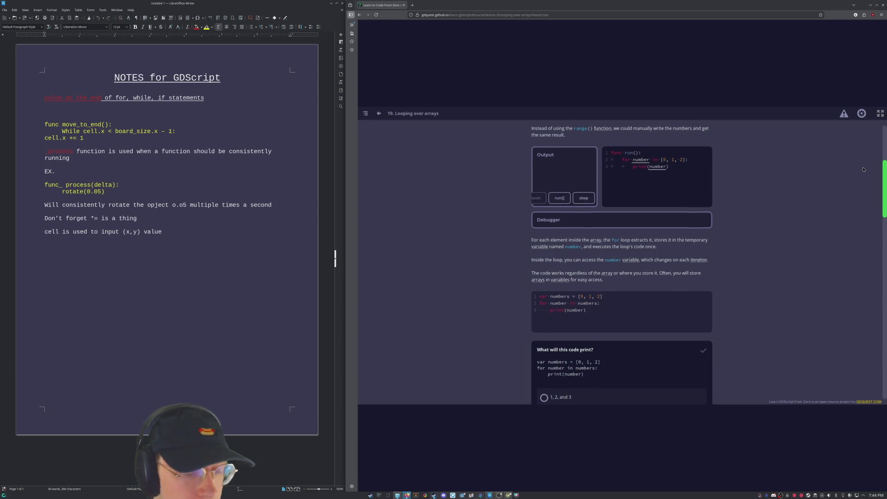
{"action": "scroll", "coordinate": [861, 201], "scroll_direction": "down", "scroll_amount": 4}
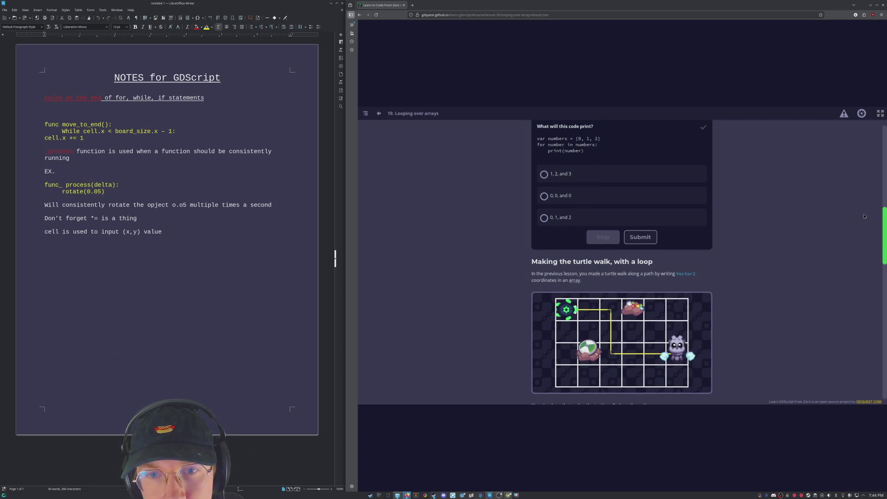
{"action": "scroll", "coordinate": [864, 216], "scroll_direction": "down", "scroll_amount": 7}
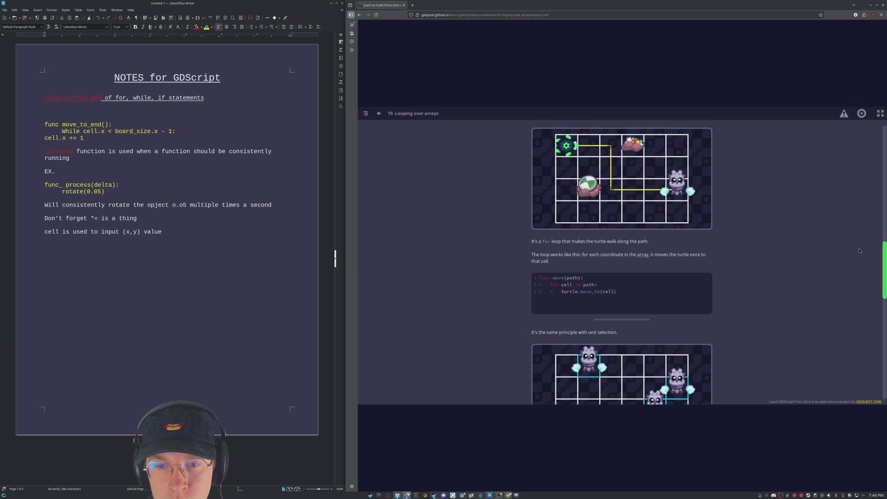
{"action": "scroll", "coordinate": [855, 243], "scroll_direction": "up", "scroll_amount": 2}
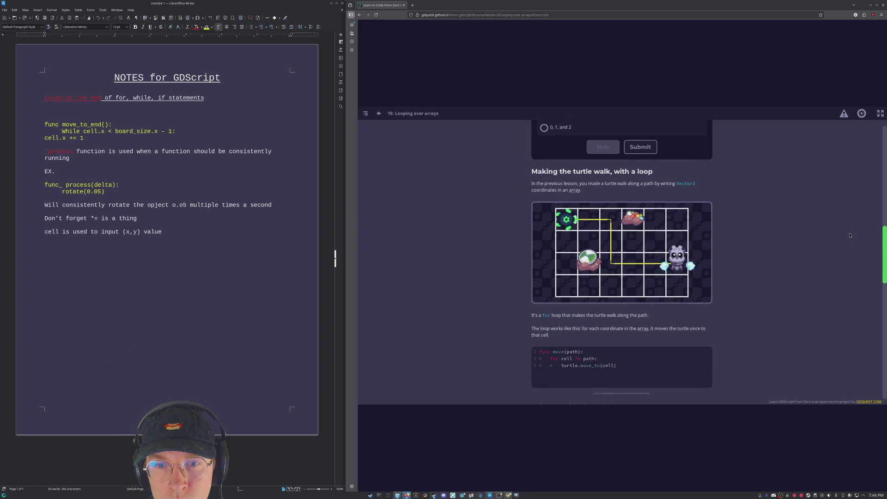
Scroll down to the Practices section and open Back To The Drawing Board.
{"action": "scroll", "coordinate": [850, 235], "scroll_direction": "down", "scroll_amount": 1}
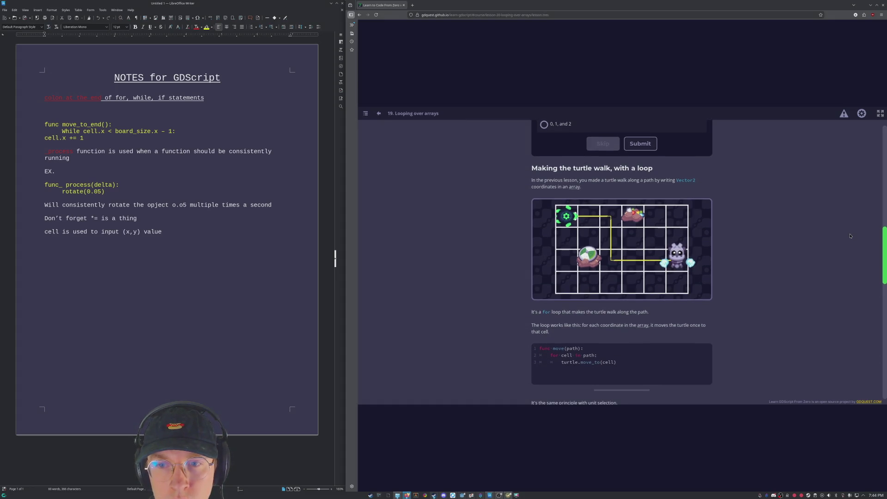
{"action": "scroll", "coordinate": [850, 235], "scroll_direction": "down", "scroll_amount": 1}
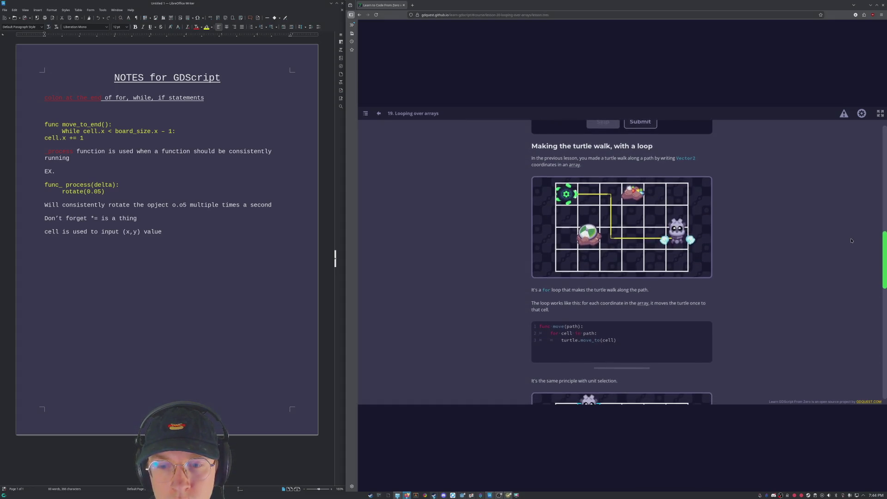
{"action": "scroll", "coordinate": [851, 240], "scroll_direction": "down", "scroll_amount": 4}
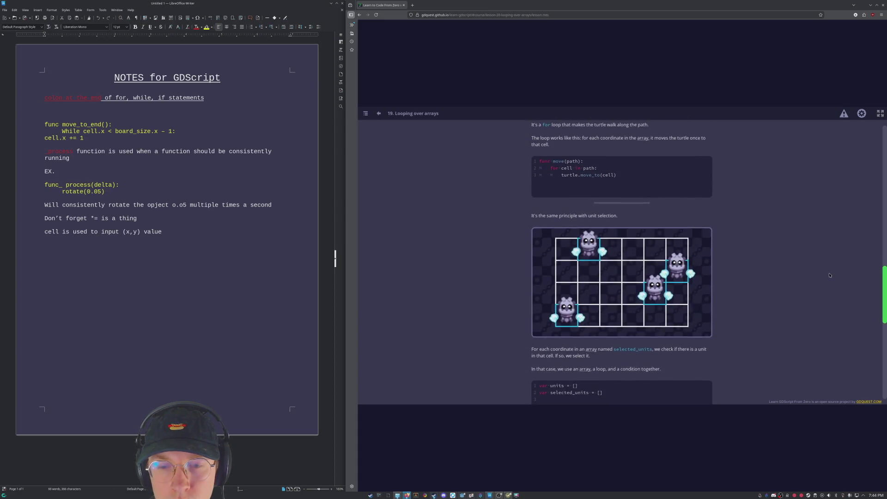
{"action": "scroll", "coordinate": [826, 287], "scroll_direction": "down", "scroll_amount": 3}
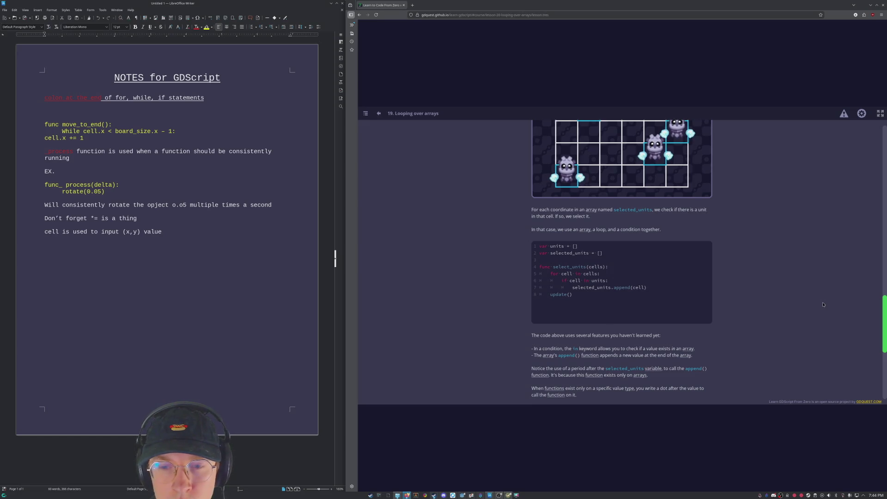
{"action": "scroll", "coordinate": [822, 309], "scroll_direction": "down", "scroll_amount": 1}
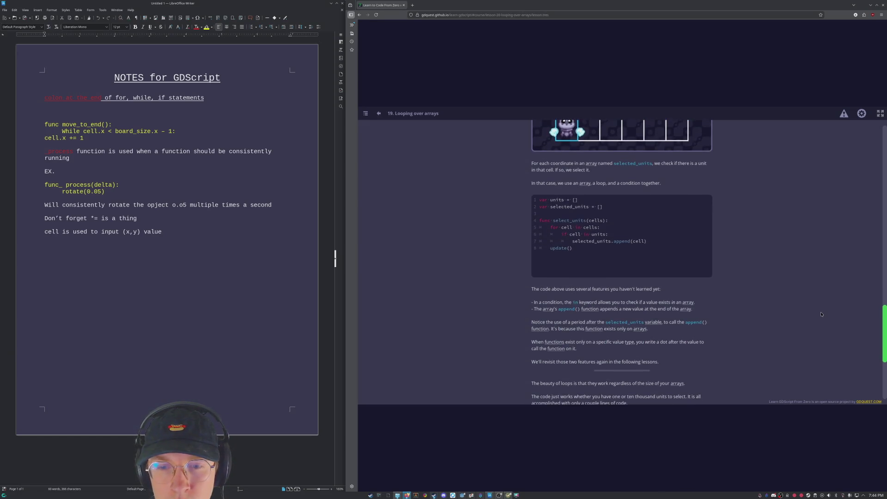
{"action": "scroll", "coordinate": [821, 316], "scroll_direction": "down", "scroll_amount": 1}
{"action": "scroll", "coordinate": [817, 321], "scroll_direction": "down", "scroll_amount": 2}
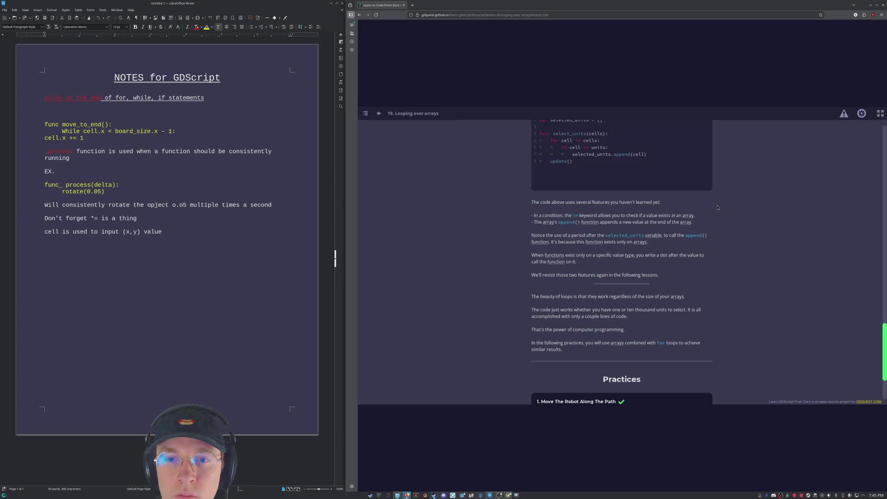
{"action": "scroll", "coordinate": [704, 206], "scroll_direction": "up", "scroll_amount": 2}
{"action": "scroll", "coordinate": [739, 231], "scroll_direction": "down", "scroll_amount": 1}
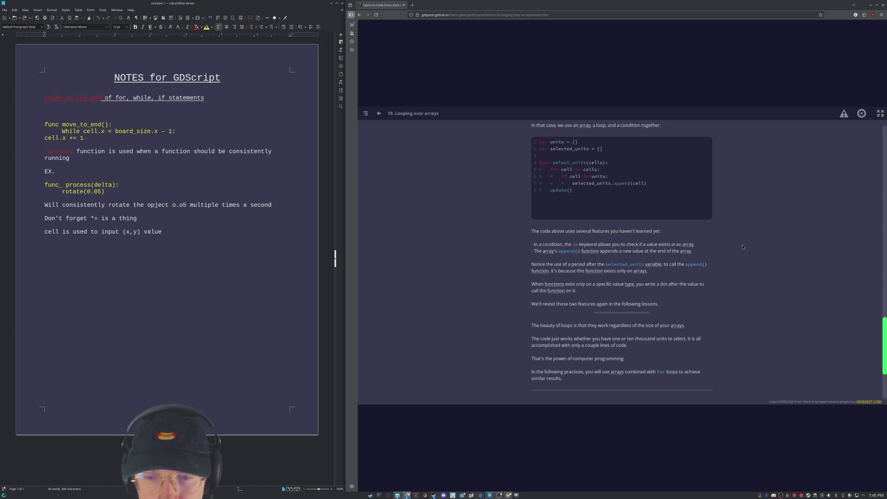
{"action": "scroll", "coordinate": [643, 301], "scroll_direction": "down", "scroll_amount": 2}
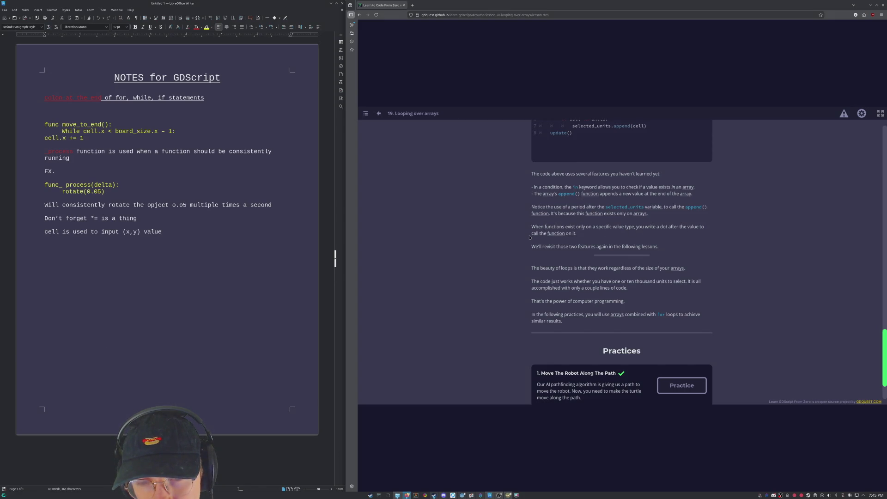
{"action": "scroll", "coordinate": [604, 259], "scroll_direction": "down", "scroll_amount": 2}
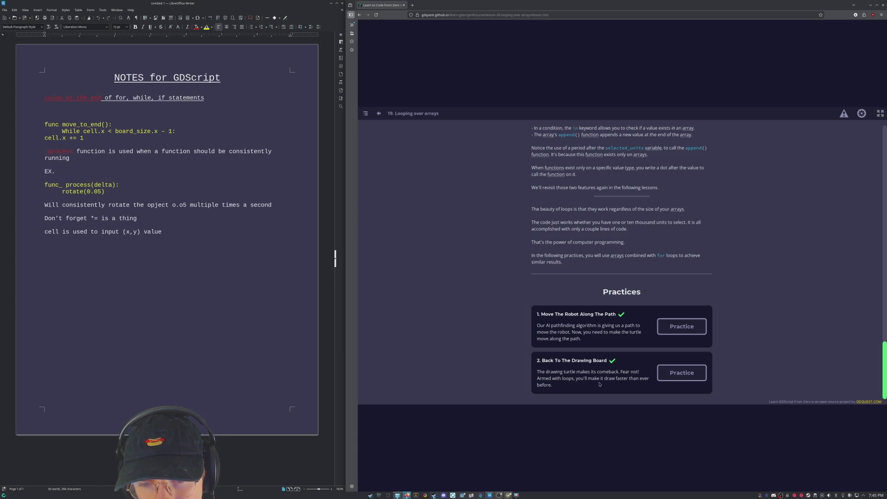
{"action": "left_click", "coordinate": [679, 374]}
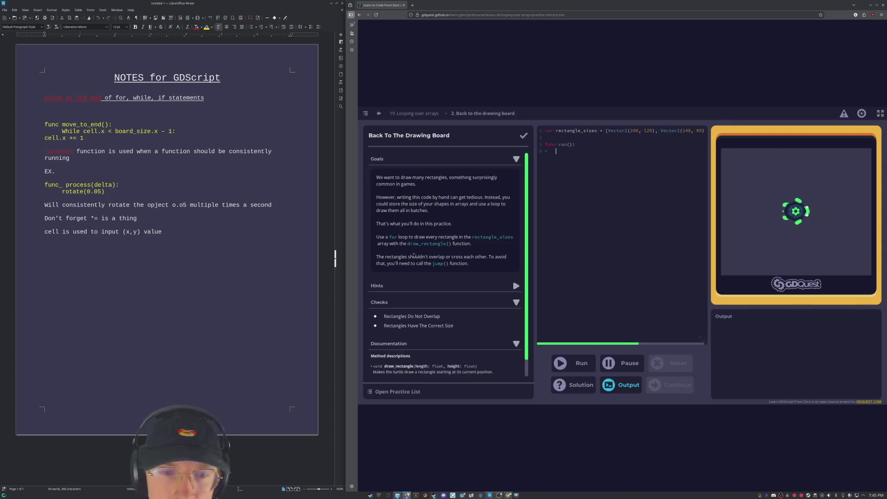
Place the cursor in the empty run() function body, then bring up the Plasma launcher.
{"action": "scroll", "coordinate": [414, 255], "scroll_direction": "down", "scroll_amount": 1}
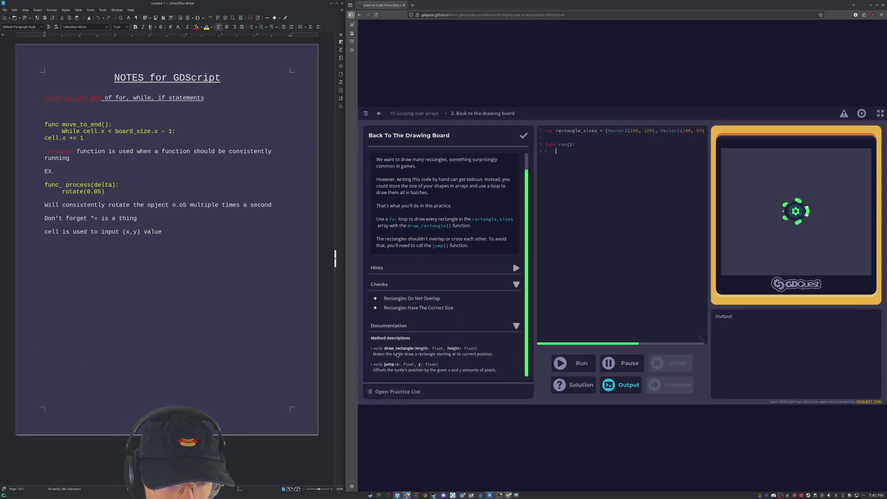
{"action": "left_click", "coordinate": [668, 314]}
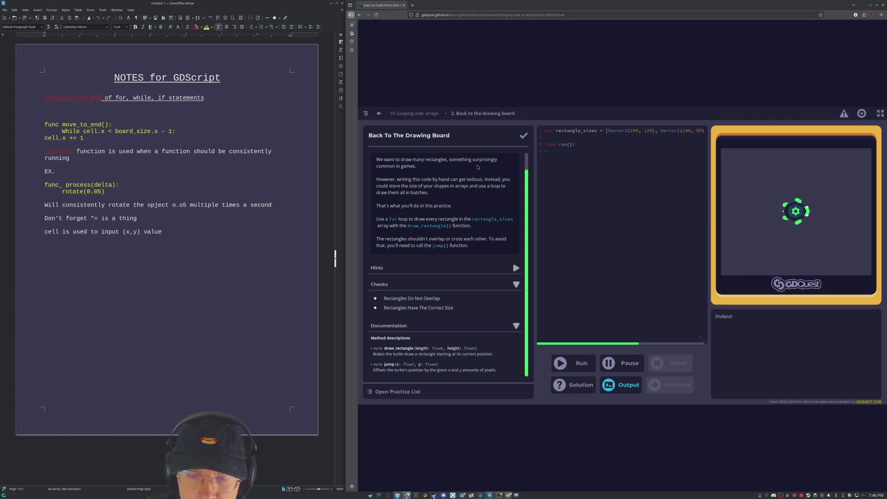
{"action": "key", "text": "super"}
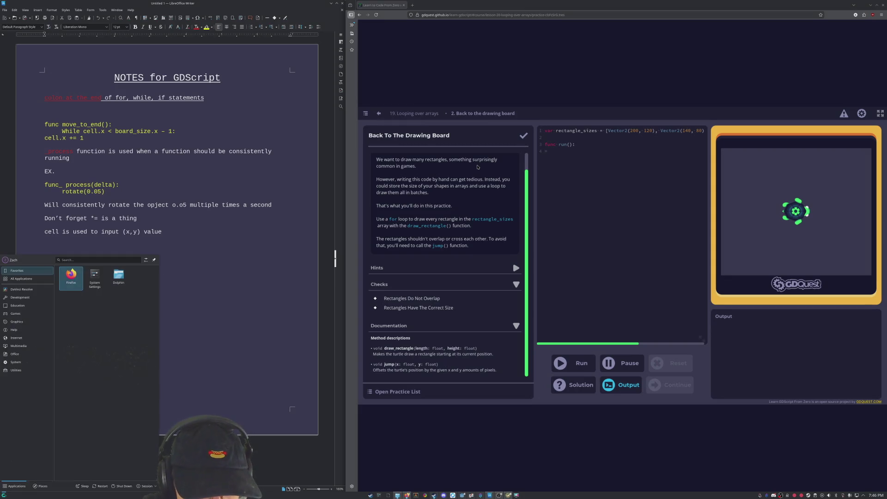
Search 'screenshot' in the Plasma launcher, then dismiss it without launching anything.
{"action": "type", "text": "screenshot"}
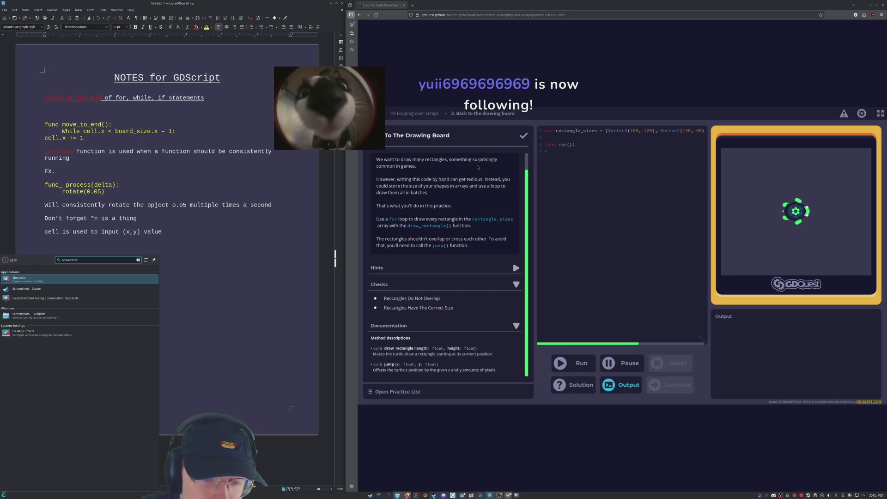
{"action": "key", "text": "Escape"}
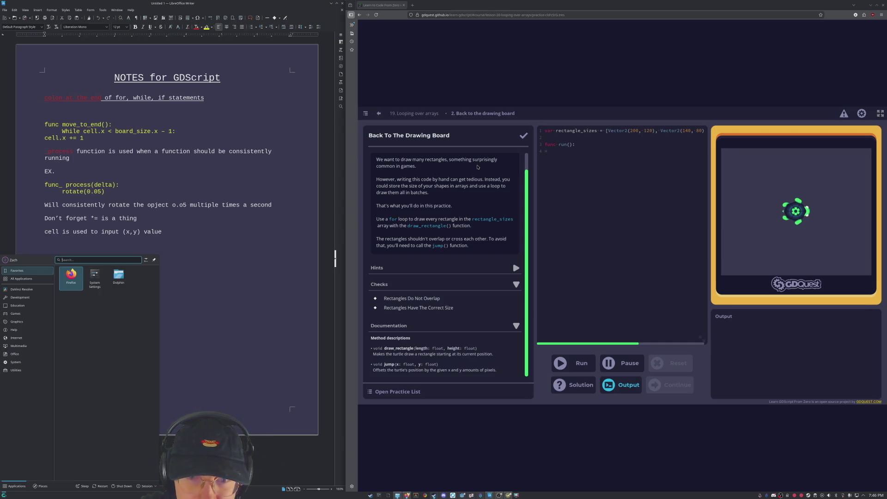
{"action": "key", "text": "Escape"}
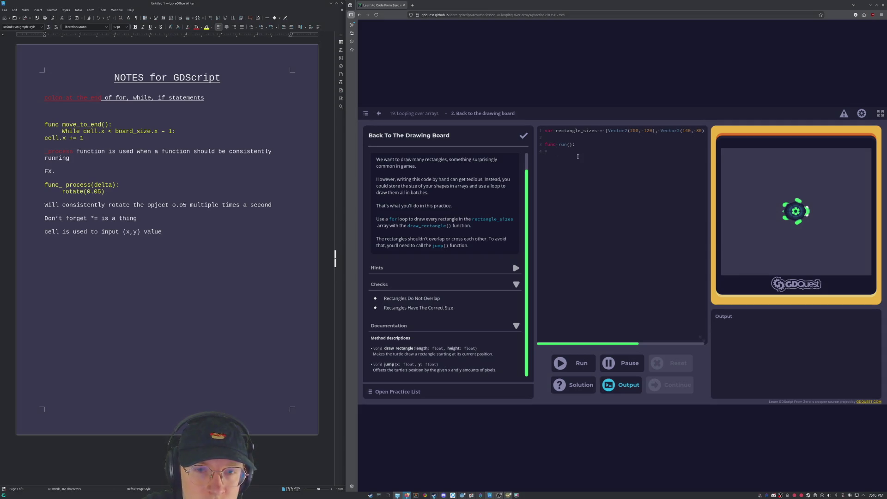
Type a for loop over rectangle_sizes calling draw_rectangle and jump with cell.x and cell.y.
{"action": "type", "text": "for celll in "}
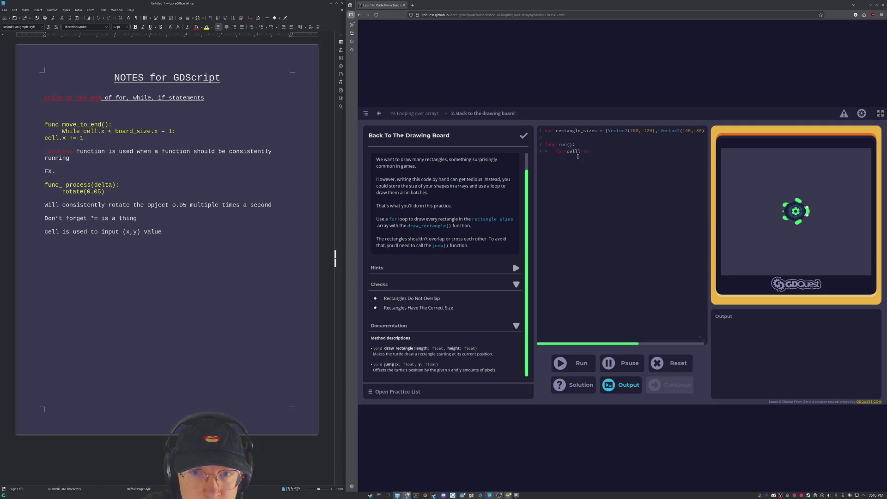
{"action": "type", "text": "rectang"}
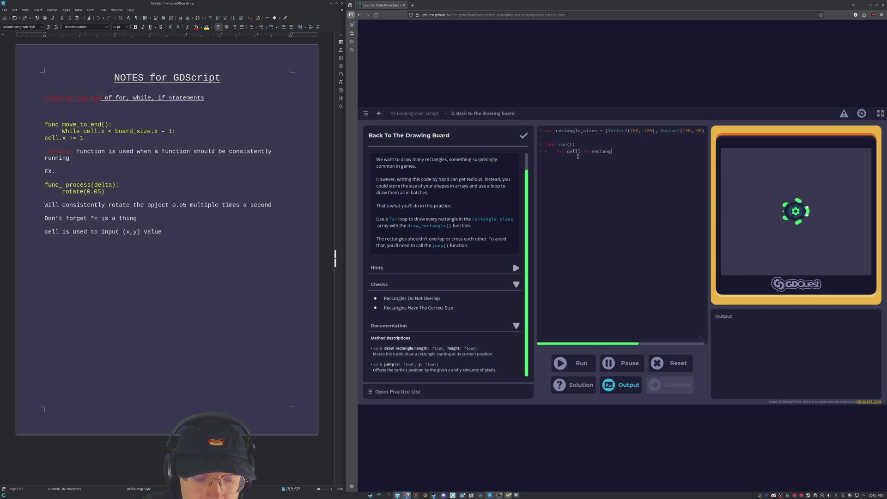
{"action": "type", "text": "le_size"}
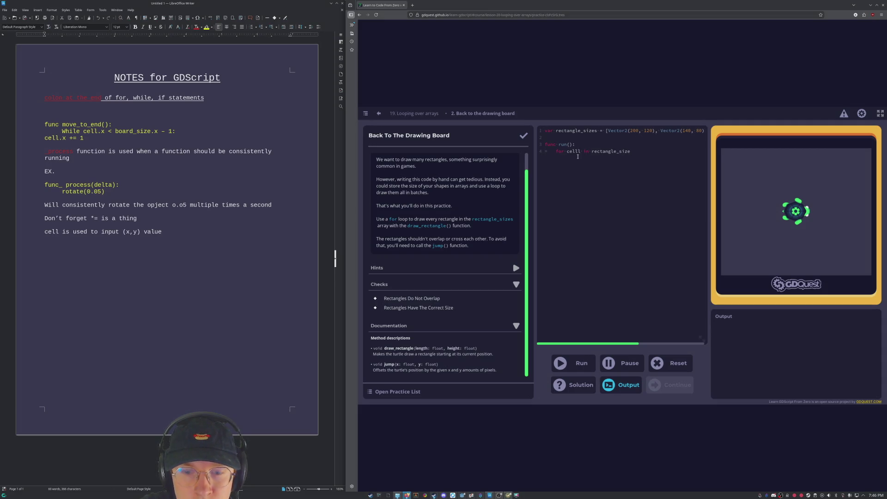
{"action": "type", "text": "s"}
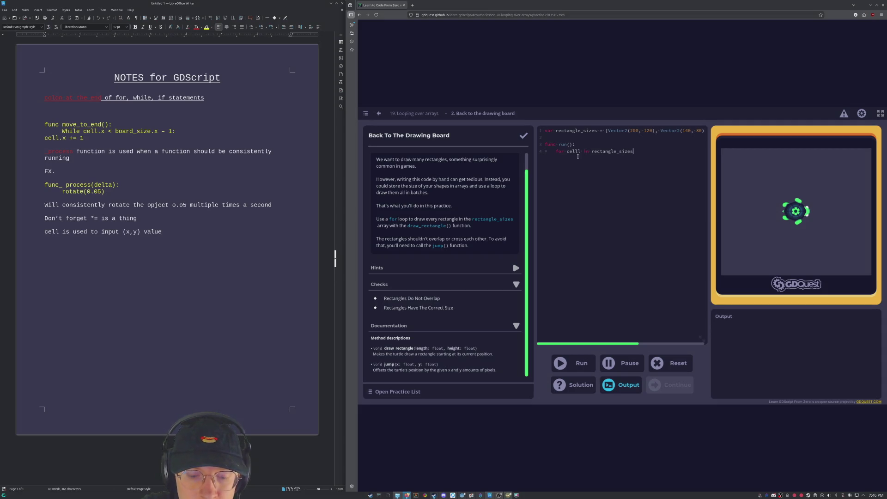
{"action": "type", "text": ":"}
{"action": "key", "text": "Return"}
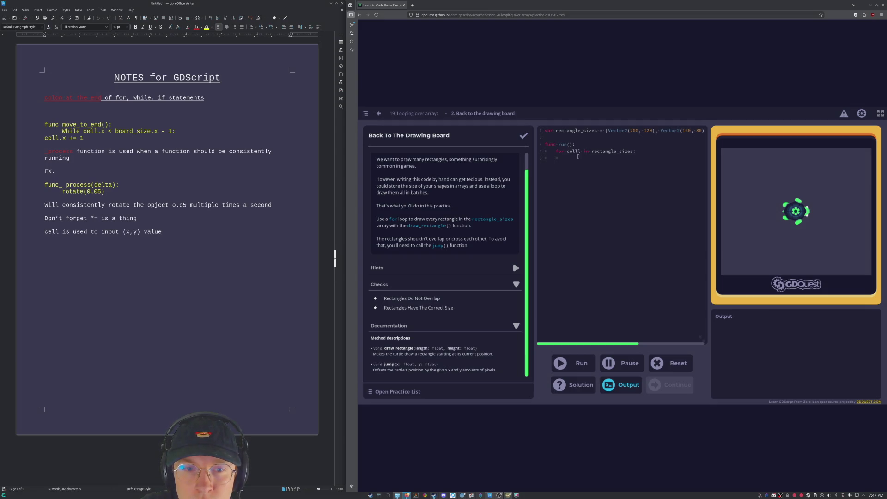
{"action": "type", "text": "dr"}
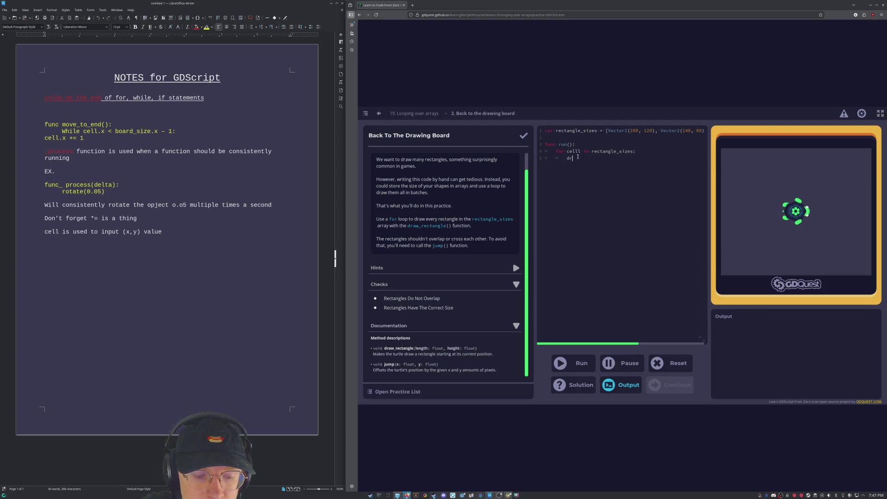
{"action": "type", "text": "aw_re"}
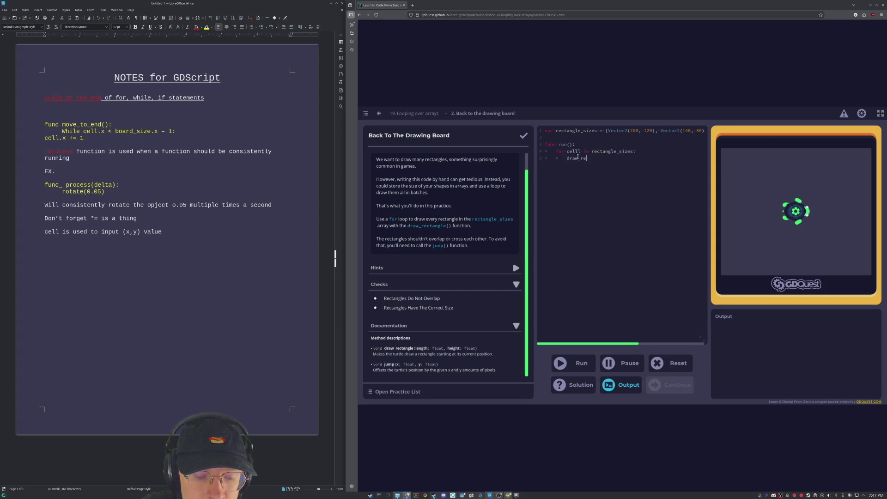
{"action": "key", "text": "BackSpace"}
{"action": "key", "text": "BackSpace"}
{"action": "key", "text": "BackSpace"}
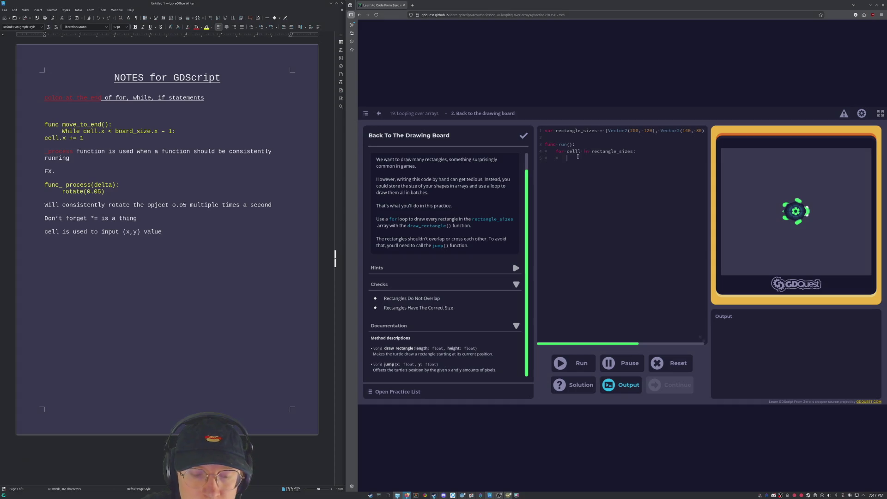
{"action": "type", "text": "draw_rectangl"}
{"action": "type", "text": "e"}
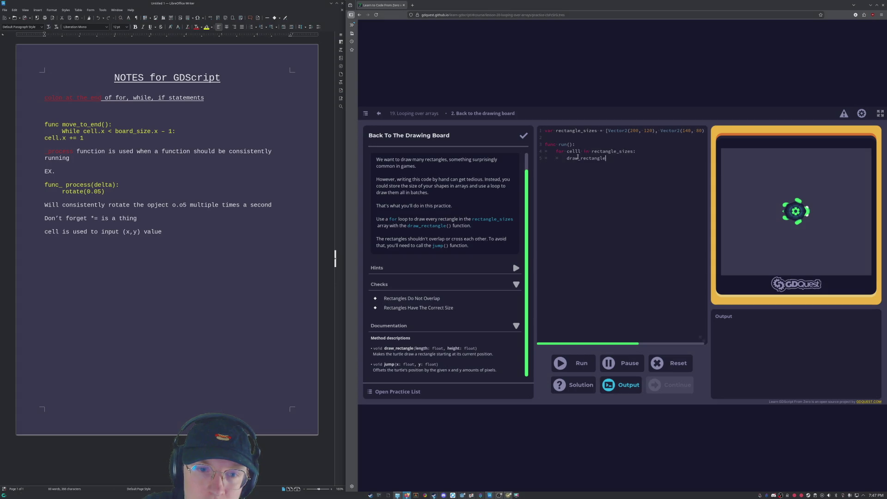
{"action": "type", "text": "("}
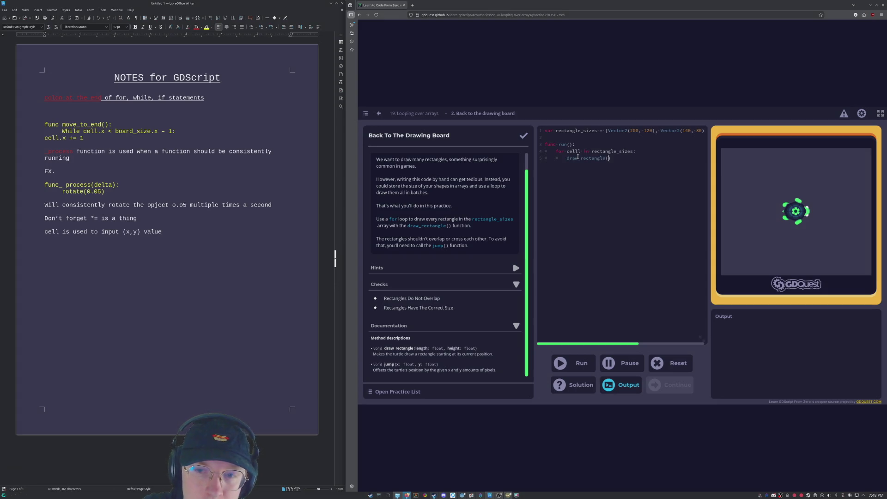
{"action": "type", "text": "cell"}
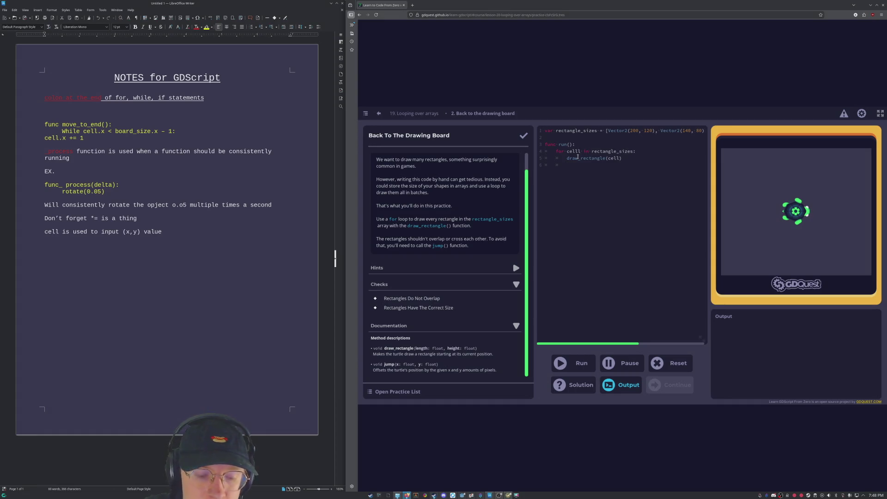
{"action": "type", "text": "jump"}
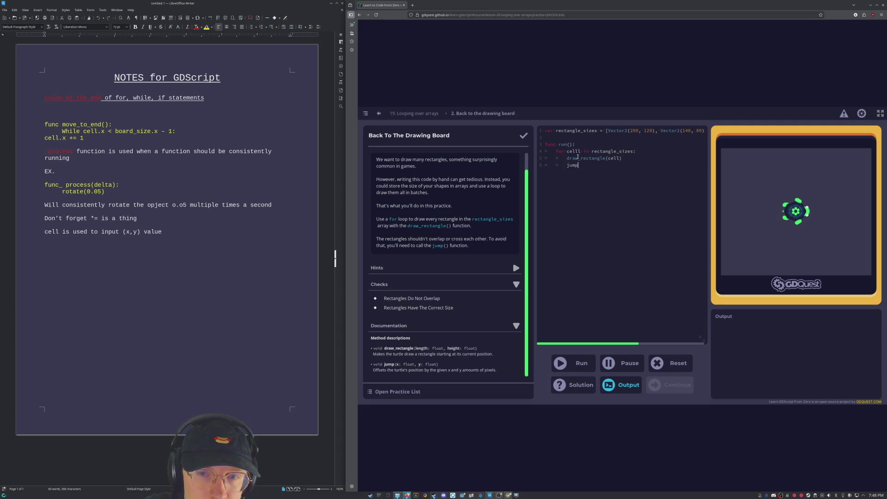
{"action": "type", "text": "(cell"}
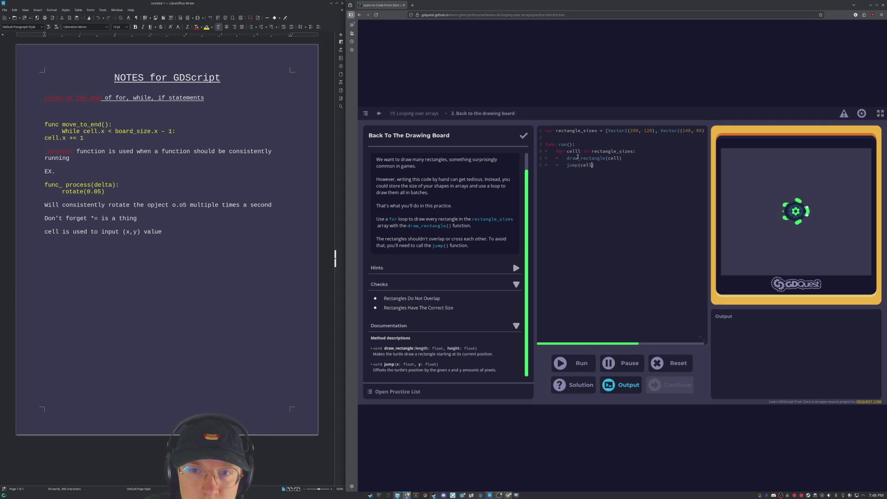
{"action": "type", "text": "."}
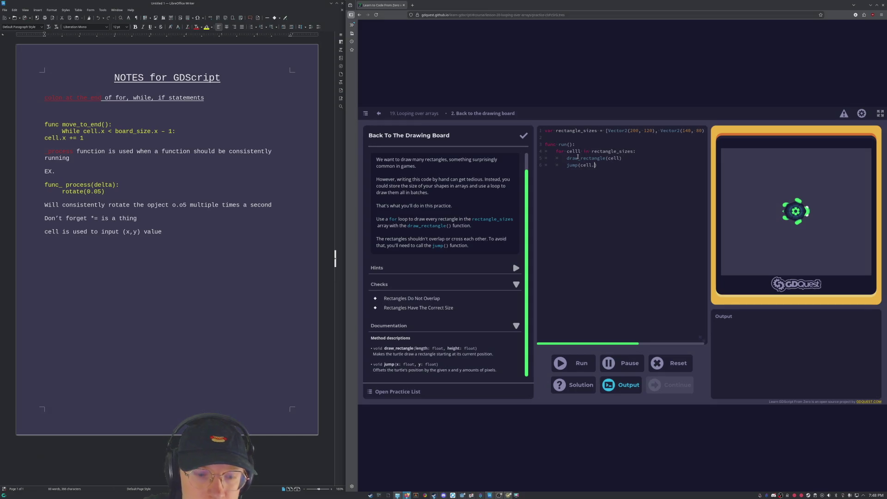
{"action": "type", "text": "x"}
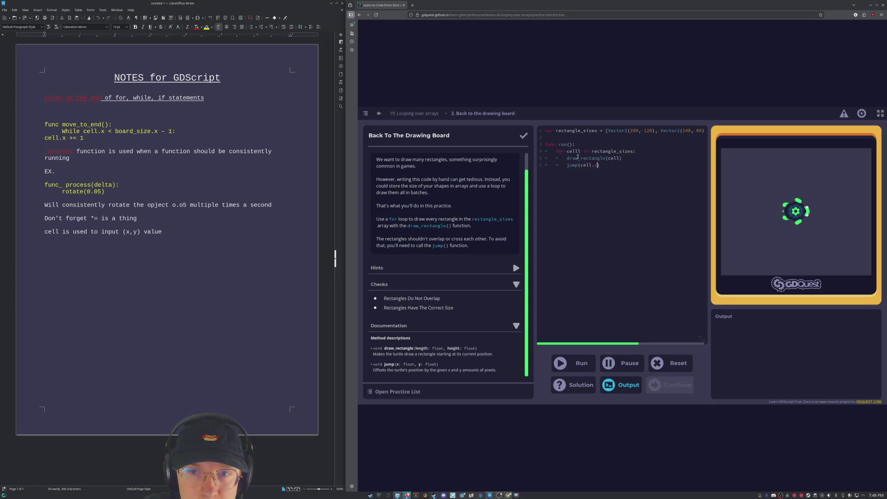
{"action": "type", "text": "cell.y"}
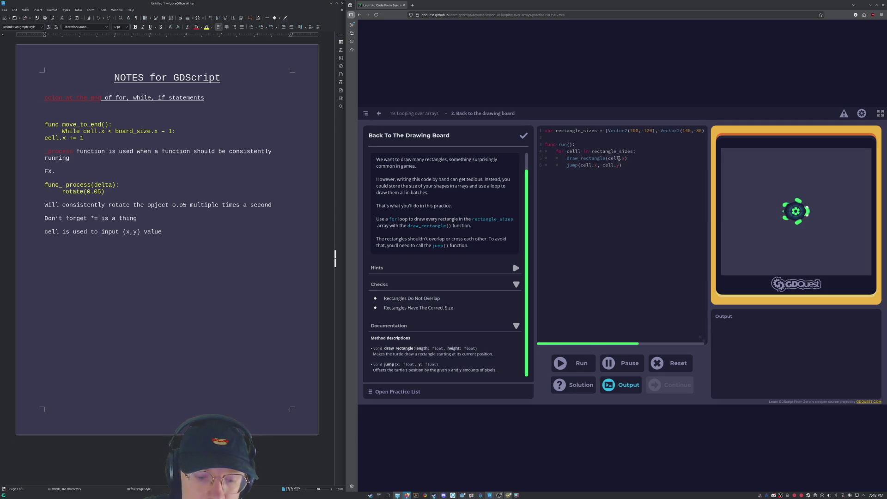
{"action": "type", "text": "cell.y"}
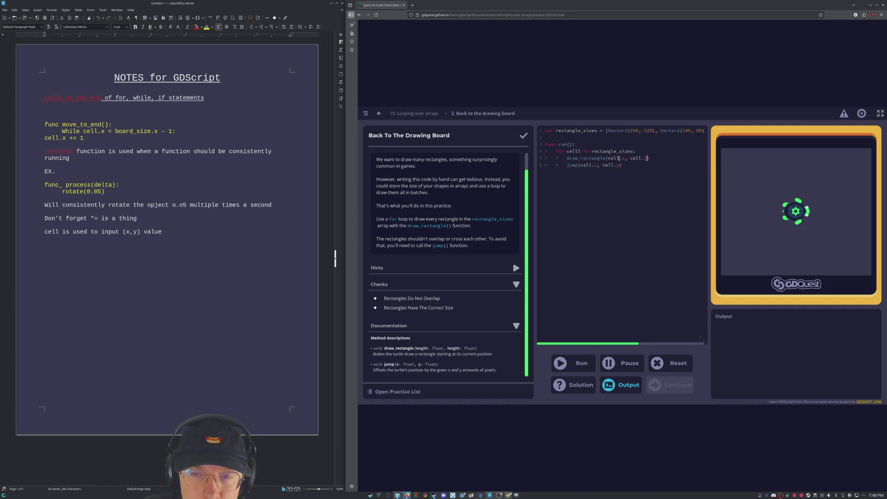
Run the loop, inspect the undeclared cell error on line 5, and pass cell instead.
{"action": "left_click", "coordinate": [567, 362]}
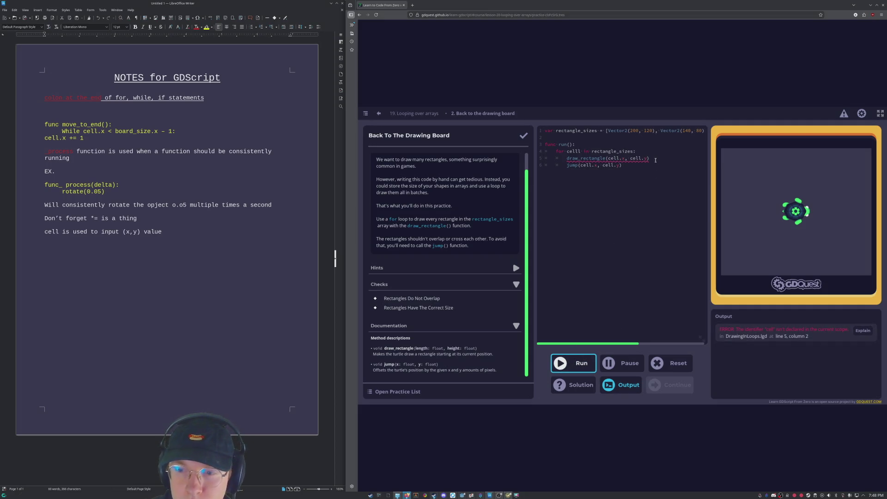
{"action": "left_click", "coordinate": [620, 158]}
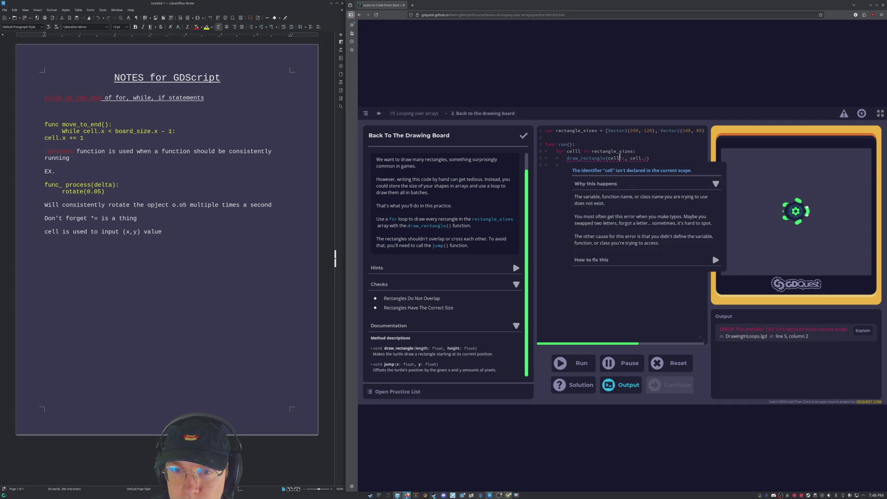
{"action": "key", "text": "Delete"}
{"action": "key", "text": "Delete"}
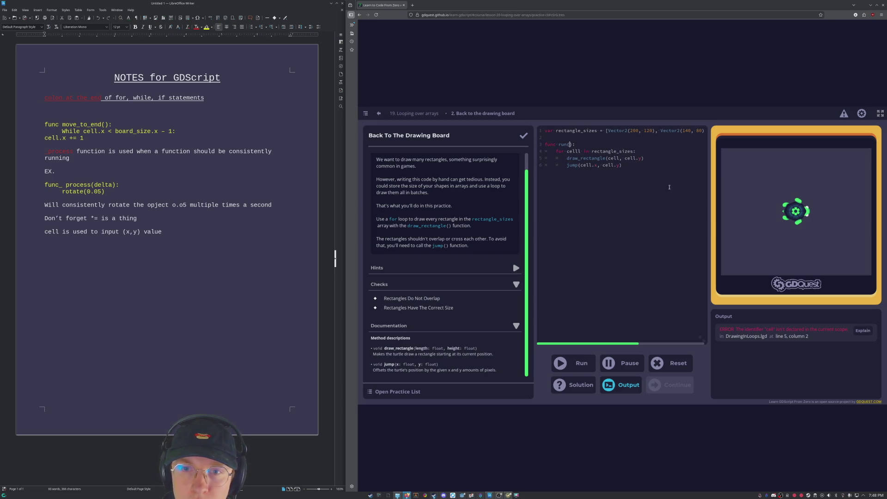
{"action": "type", "text": "cell"}
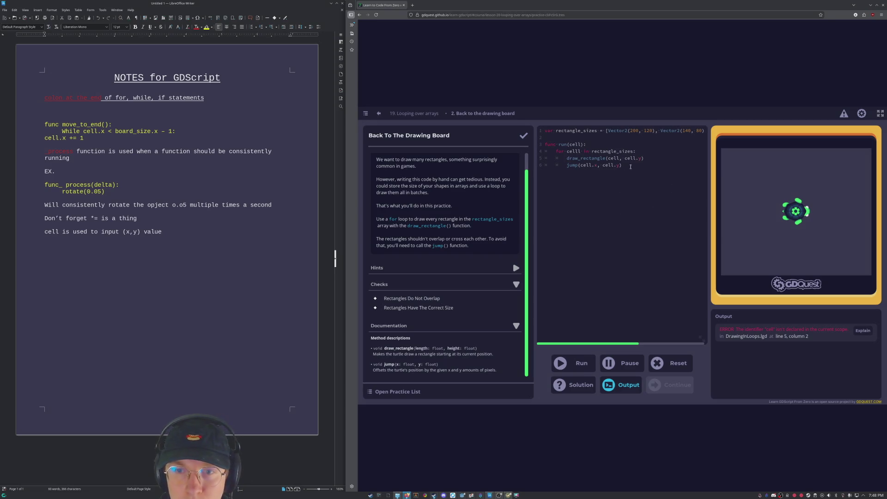
Strip .y and .x so both calls pass cell, then rerun the checks.
{"action": "left_click_drag", "start_coordinate": [641, 158], "coordinate": [636, 158]}
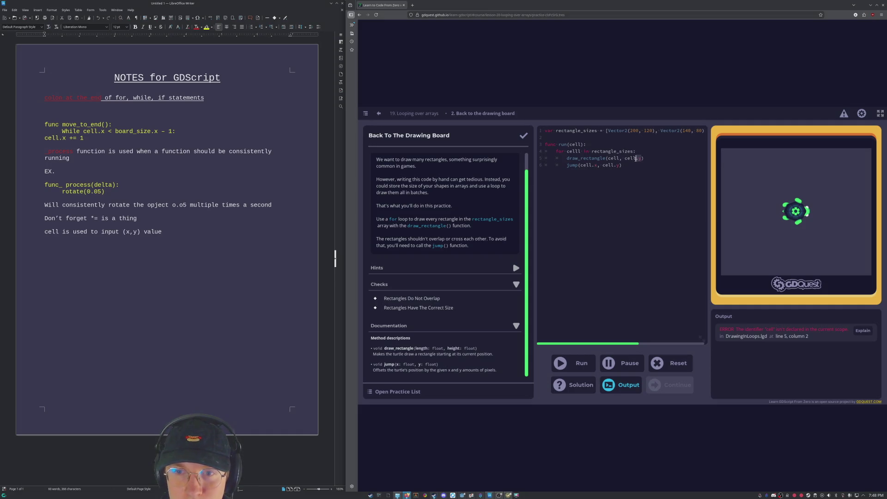
{"action": "key", "text": "BackSpace"}
{"action": "key", "text": "BackSpace"}
{"action": "key", "text": "BackSpace"}
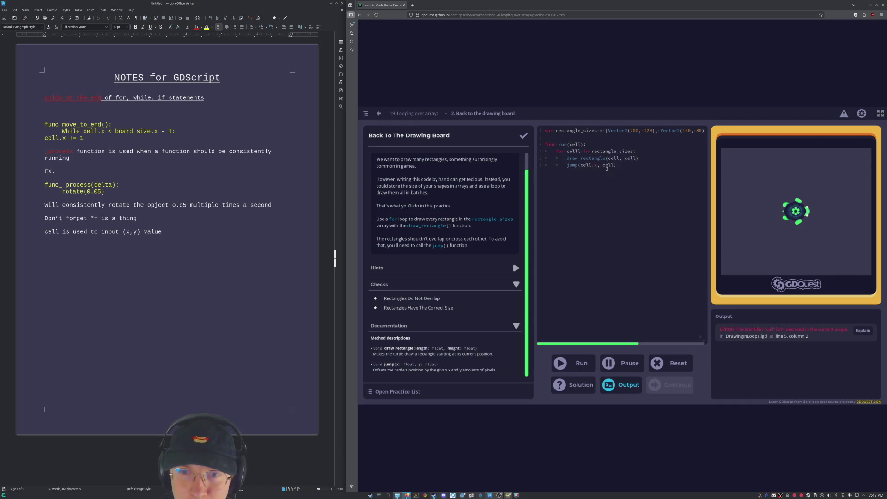
{"action": "key", "text": "BackSpace"}
{"action": "key", "text": "BackSpace"}
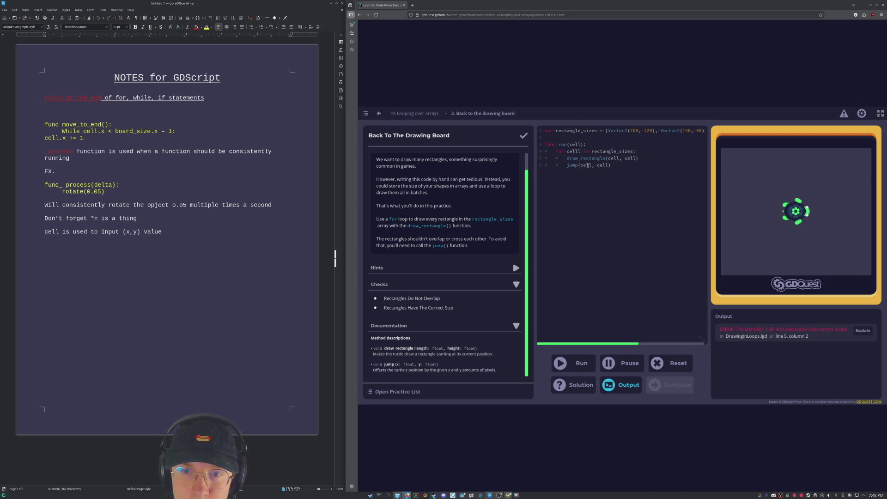
{"action": "left_click", "coordinate": [588, 362]}
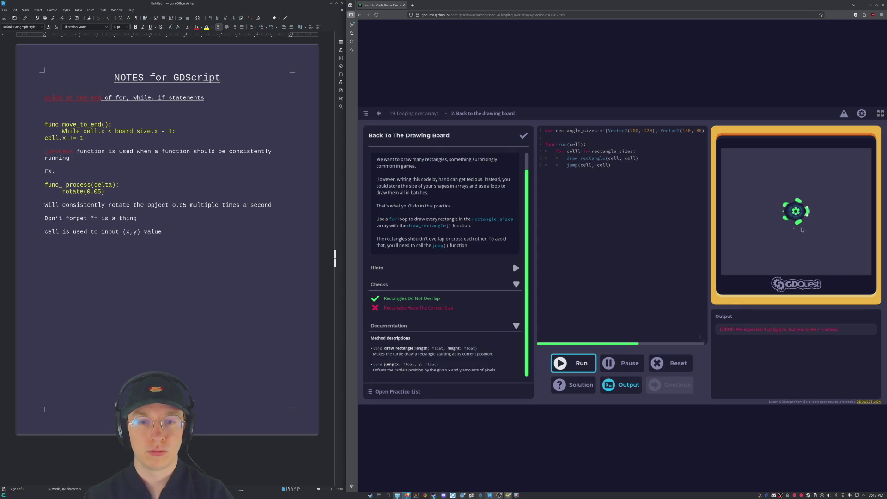
{"action": "left_click", "coordinate": [619, 253]}
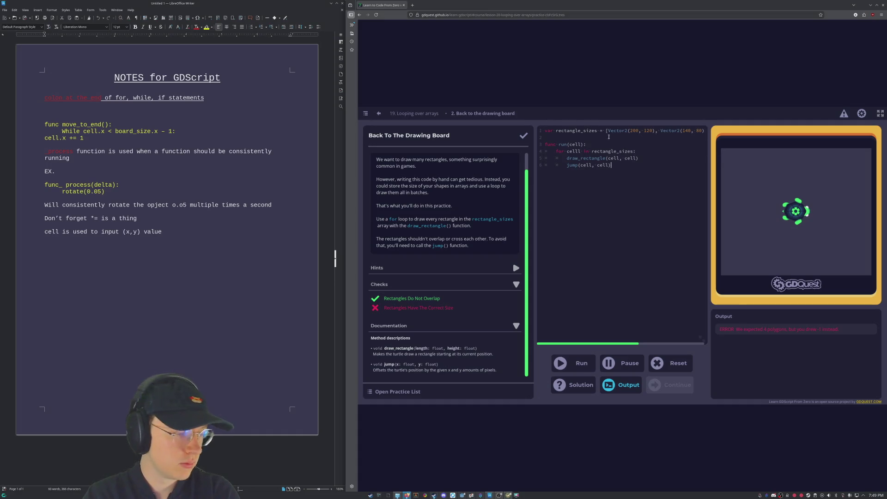
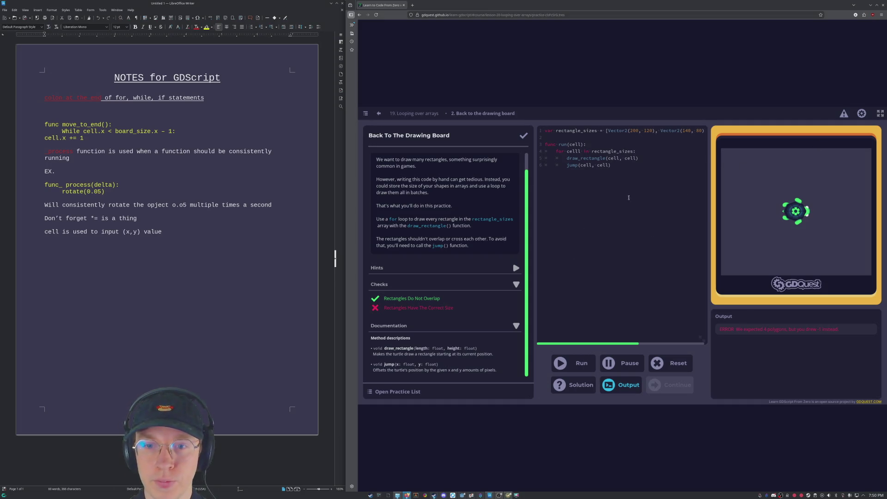
Clear the cell arguments from draw_rectangle and jump, then show the suggested solution.
{"action": "left_click", "coordinate": [614, 169]}
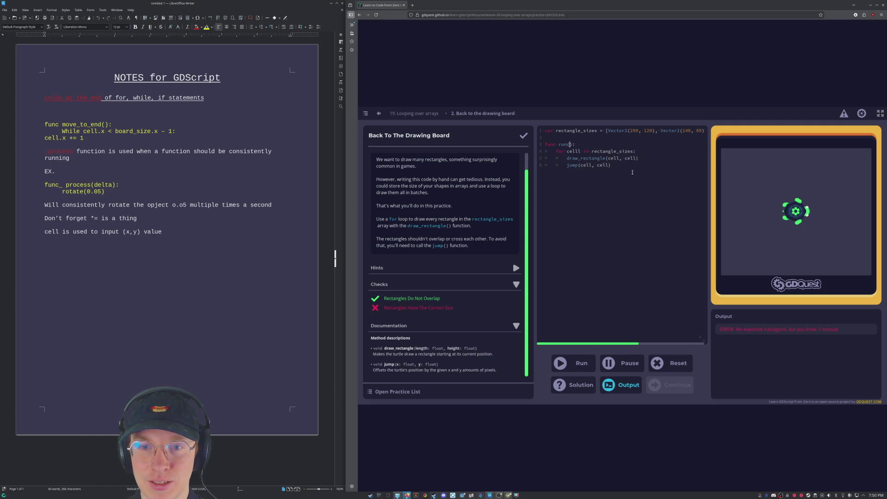
{"action": "double_click", "coordinate": [618, 159]}
{"action": "key", "text": "BackSpace"}
{"action": "double_click", "coordinate": [618, 159]}
{"action": "key", "text": "BackSpace"}
{"action": "key", "text": "BackSpace"}
{"action": "key", "text": "BackSpace"}
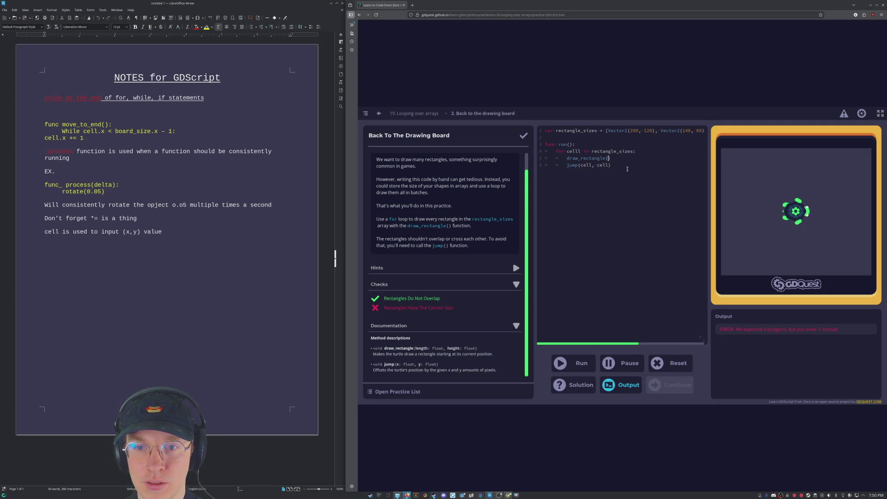
{"action": "key", "text": "BackSpace"}
{"action": "key", "text": "BackSpace"}
{"action": "key", "text": "BackSpace"}
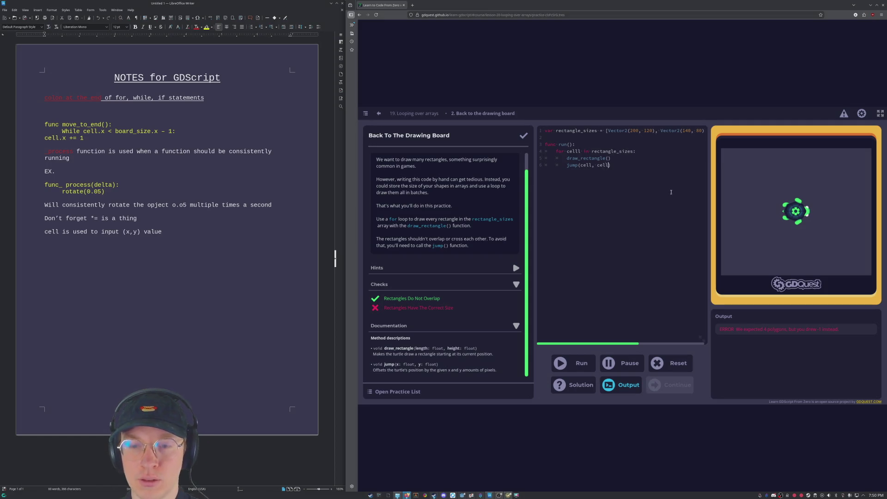
{"action": "key", "text": "Right"}
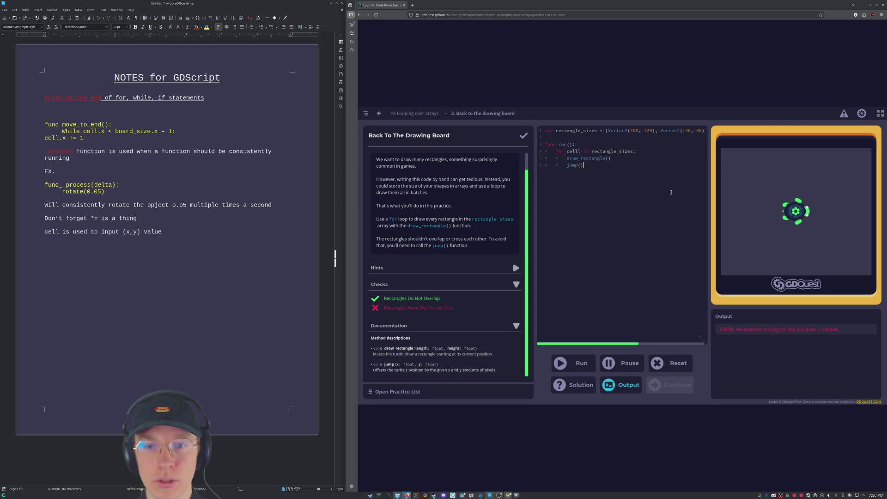
{"action": "left_click", "coordinate": [592, 381]}
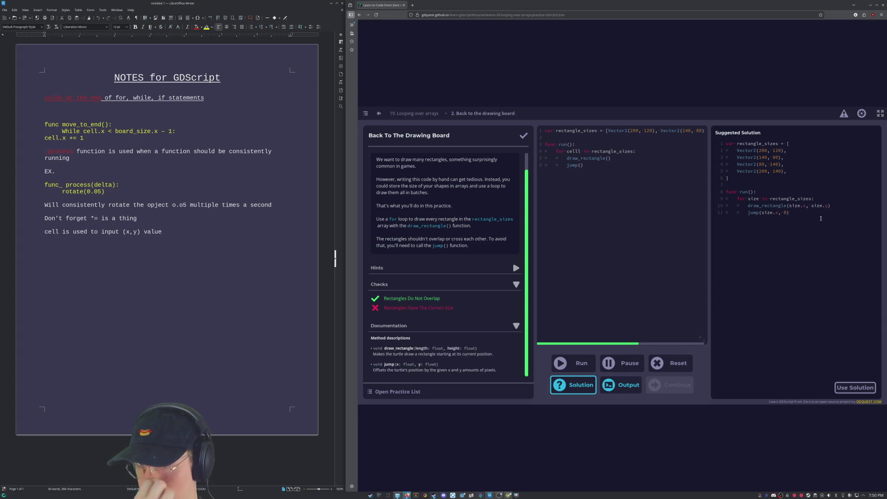
Select the words 'cell' and 'value' in the last line of the notes.
{"action": "left_click", "coordinate": [250, 238]}
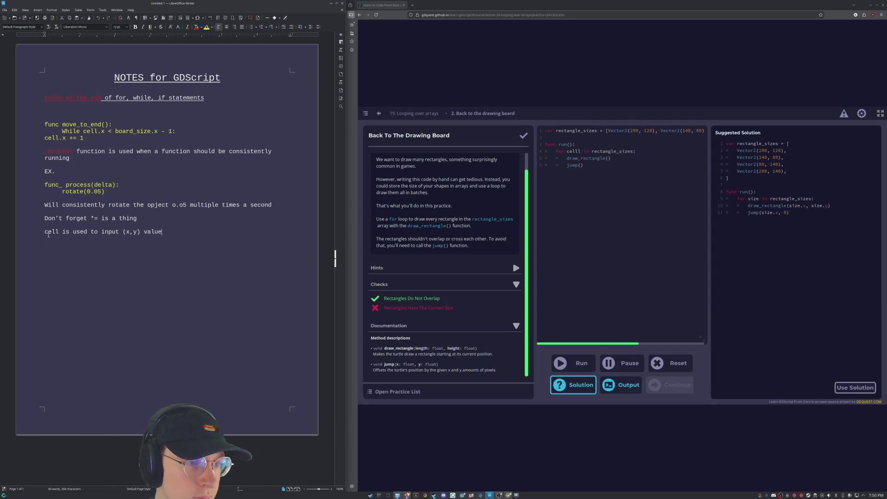
{"action": "key", "text": "Home"}
{"action": "key", "text": "shift+Right"}
{"action": "key", "text": "shift+Right"}
{"action": "key", "text": "shift+Right"}
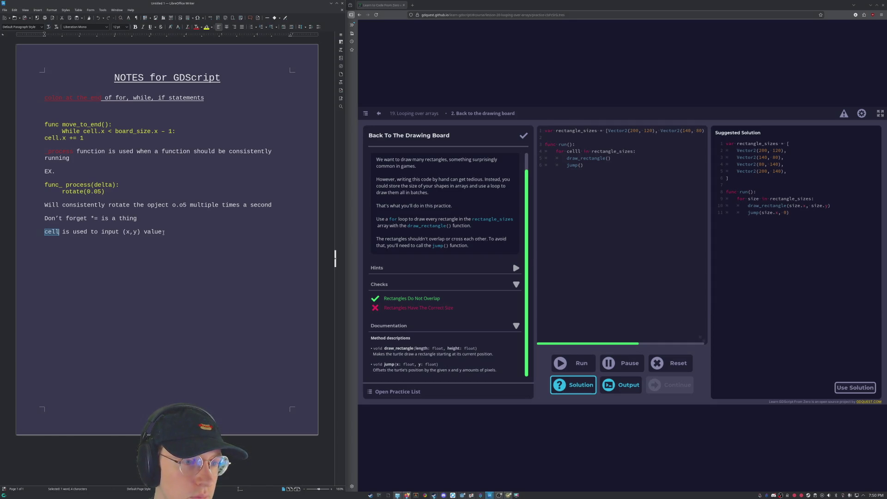
{"action": "key", "text": "End"}
{"action": "key", "text": "ctrl+shift+Left"}
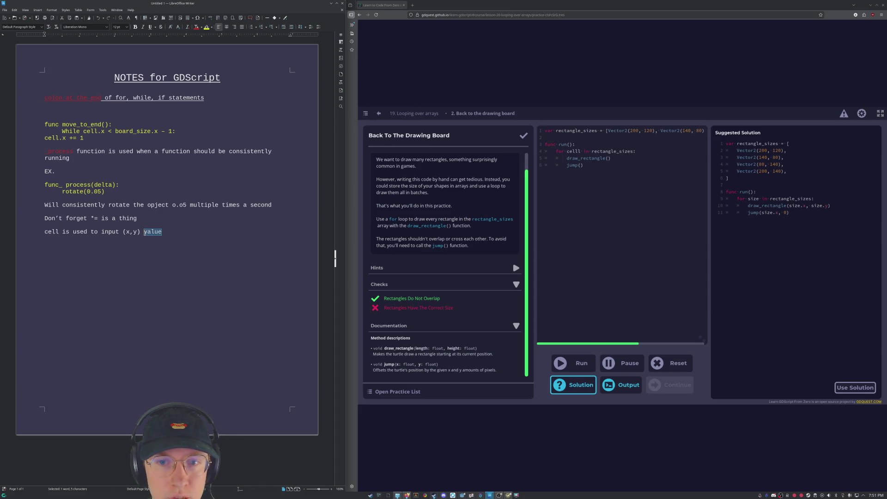
Fix the 'celll' loop variable typo on code line 4.
{"action": "left_click", "coordinate": [579, 152]}
{"action": "key", "text": "BackSpace"}
{"action": "key", "text": "BackSpace"}
{"action": "key", "text": "BackSpace"}
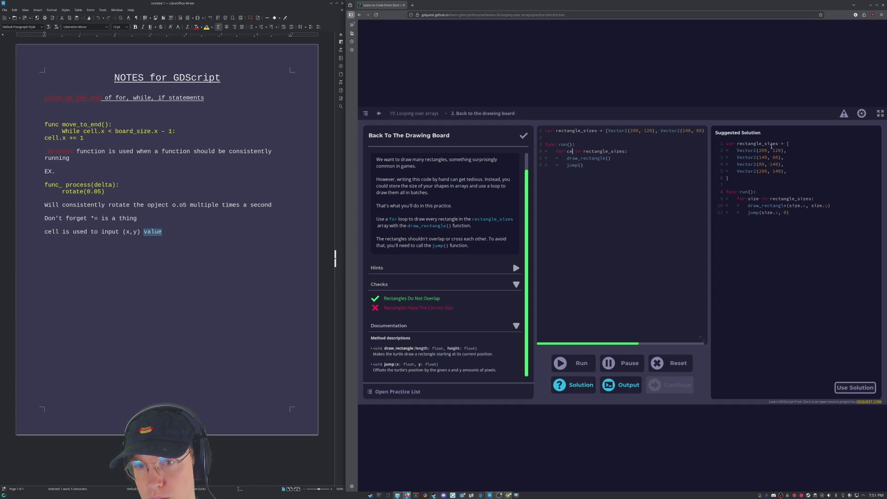
{"action": "left_click", "coordinate": [215, 232]}
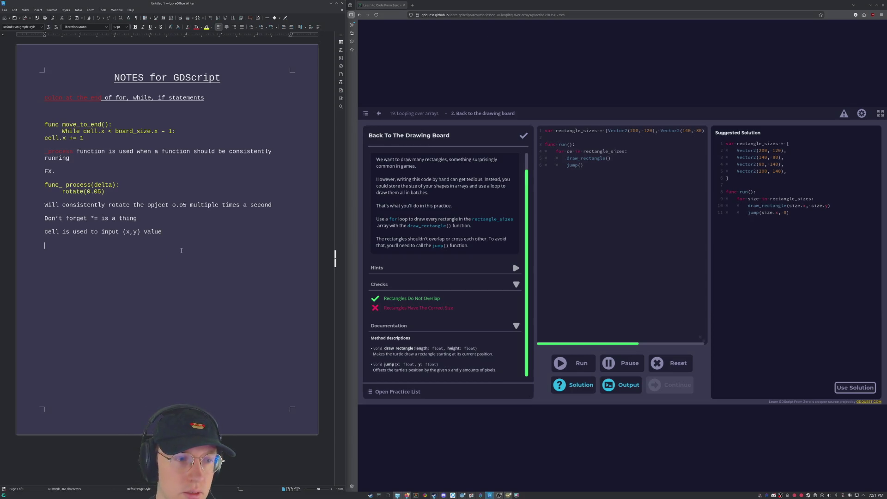
Type 'size(' on a new final notes line, correcting the mistyped 'zi'.
{"action": "type", "text": "zi"}
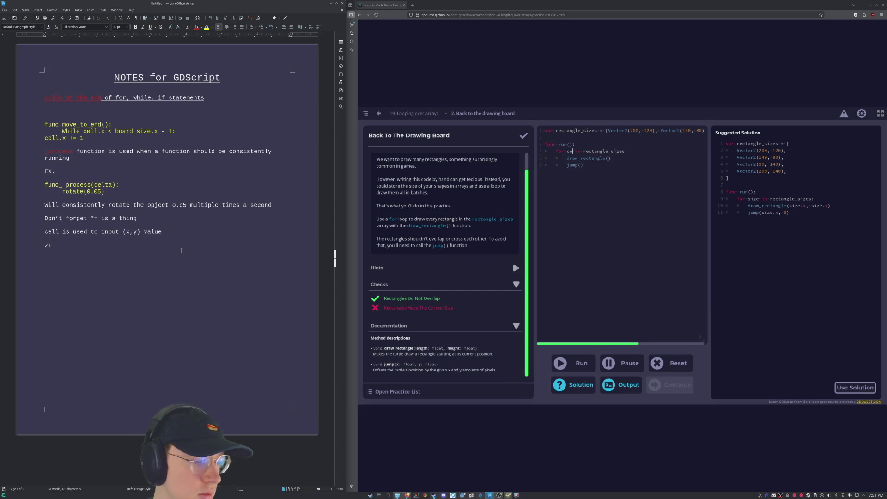
{"action": "key", "text": "BackSpace"}
{"action": "key", "text": "BackSpace"}
{"action": "type", "text": "size"}
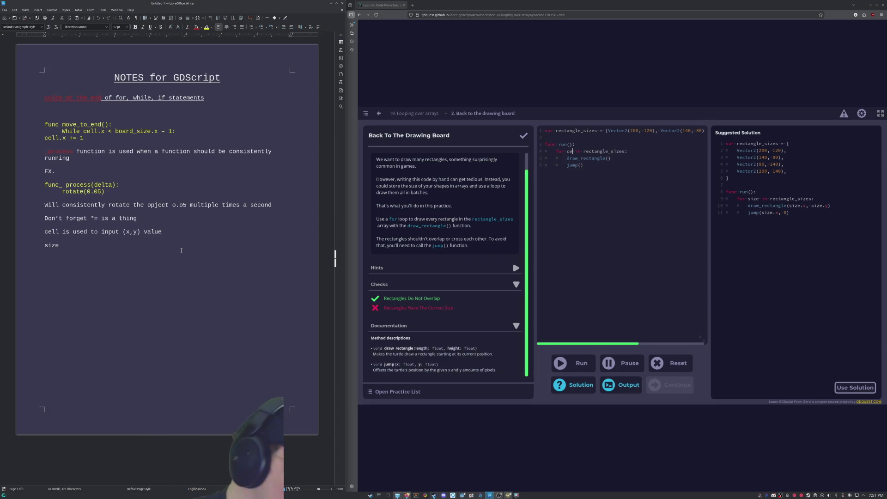
{"action": "key", "text": "alt+Tab"}
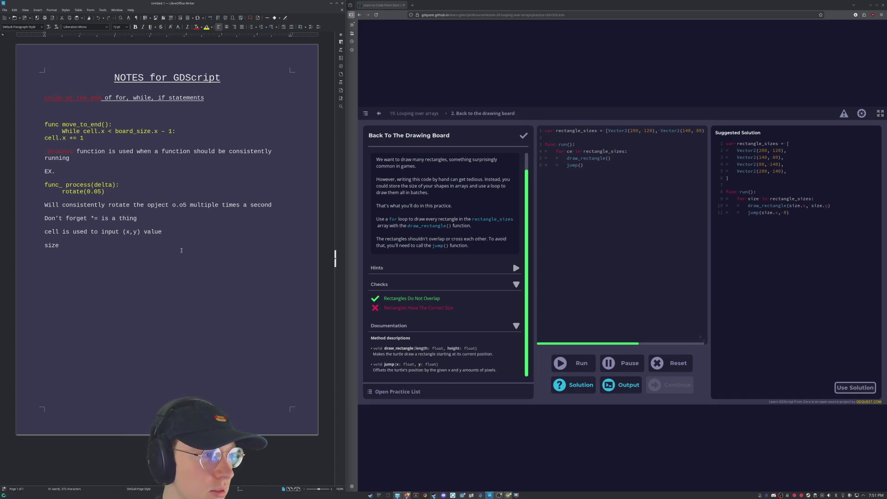
{"action": "type", "text": "("}
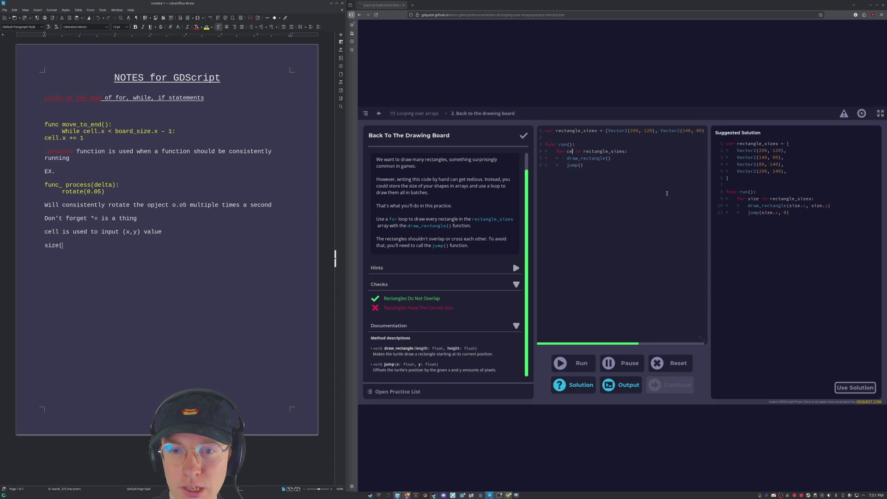
Delete the entire run function, leaving only the rectangle_sizes declaration.
{"action": "left_click", "coordinate": [588, 169]}
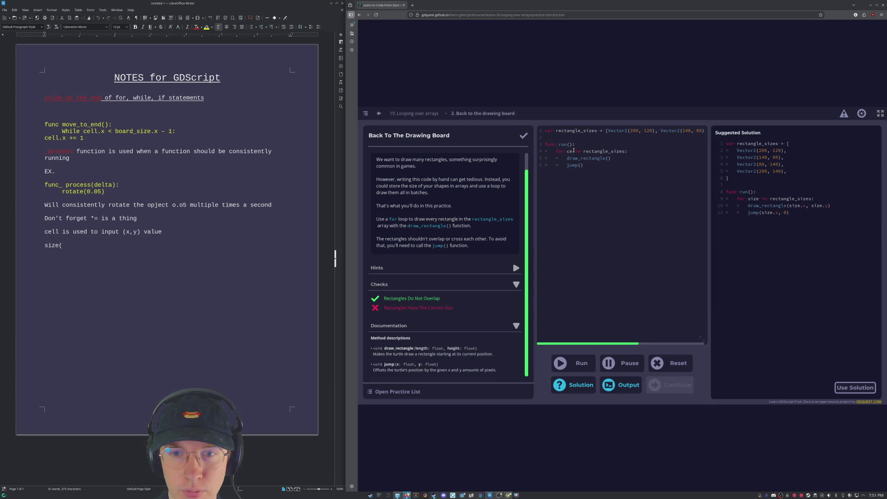
{"action": "left_click_drag", "start_coordinate": [606, 167], "coordinate": [545, 145]}
{"action": "key", "text": "BackSpace"}
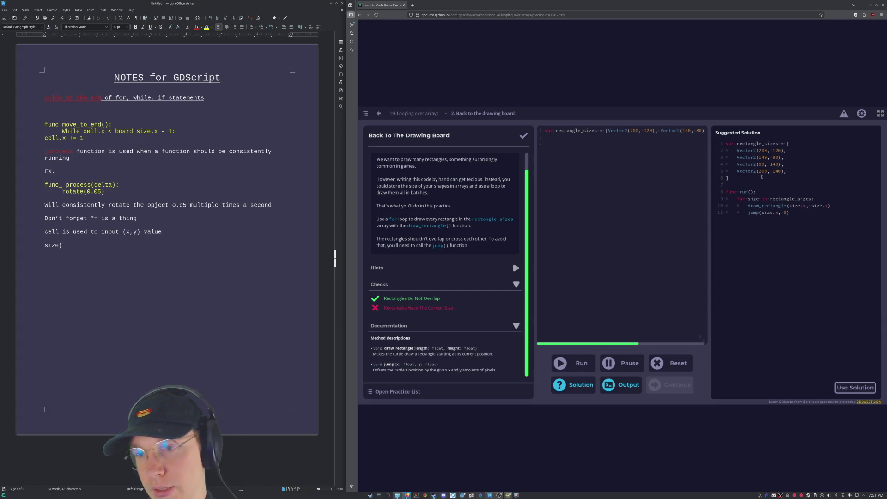
Highlight the draw_rectangle arguments in the suggested solution for reference.
{"action": "left_click_drag", "start_coordinate": [788, 205], "coordinate": [830, 207]}
{"action": "left_click", "coordinate": [807, 219]}
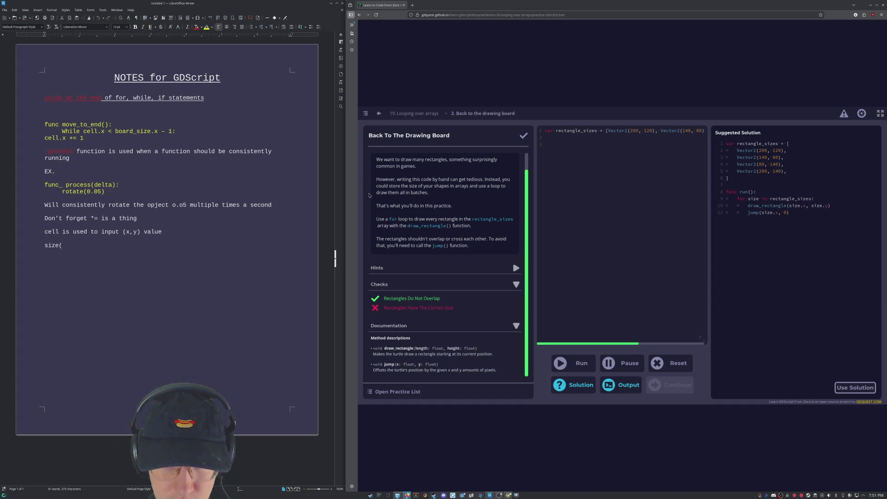
{"action": "left_click", "coordinate": [58, 259]}
Write the note 'size.x and size.y are used to grab specific x/y values from a Vector2'.
{"action": "key", "text": "BackSpace"}
{"action": "type", "text": ".x"}
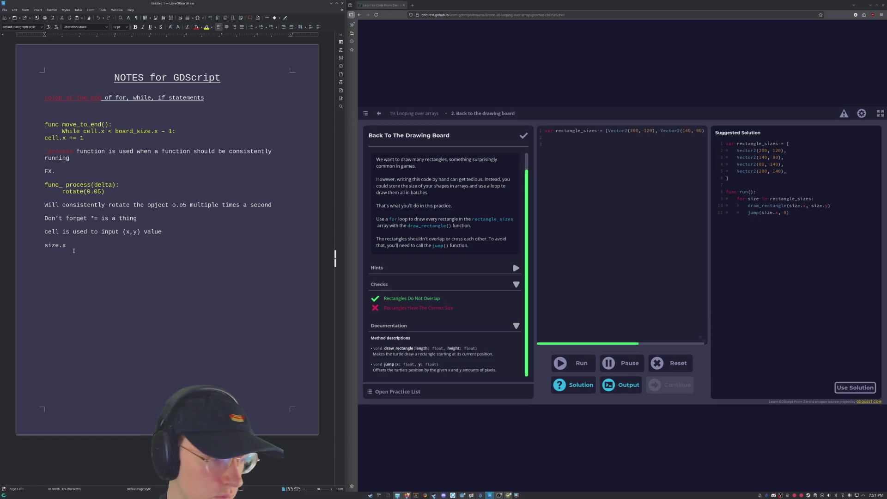
{"action": "type", "text": "and "}
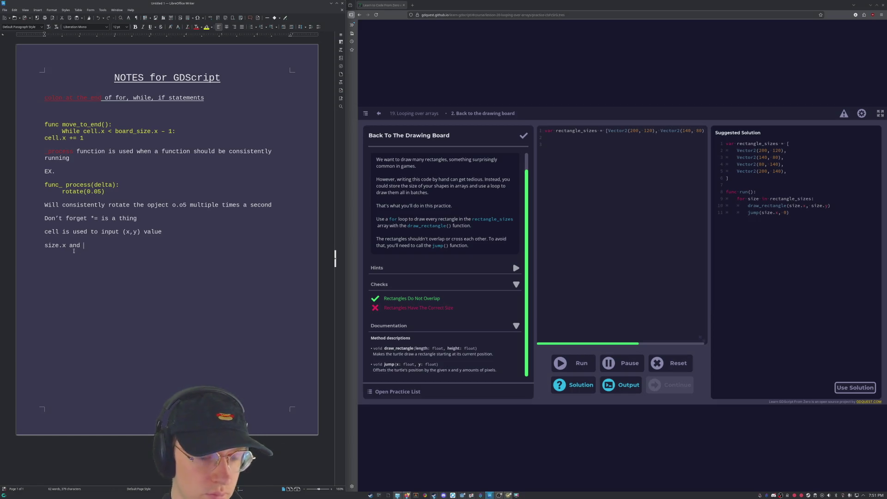
{"action": "type", "text": "size"}
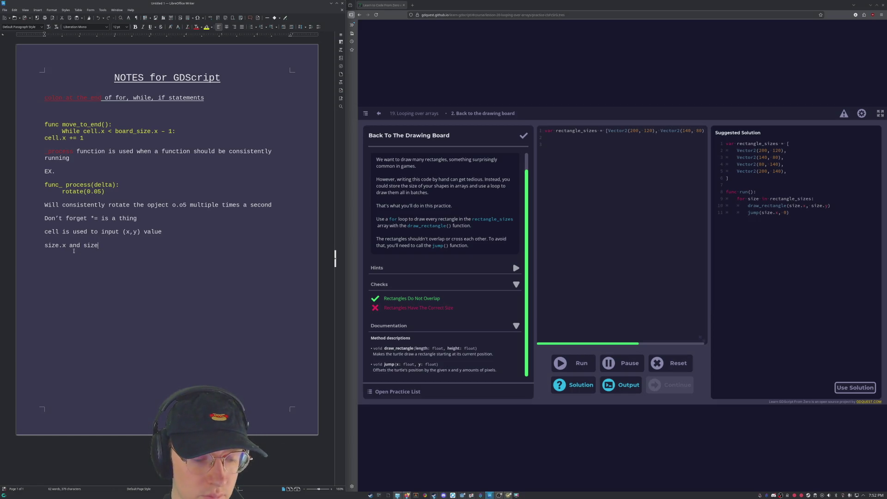
{"action": "type", "text": ".y are "}
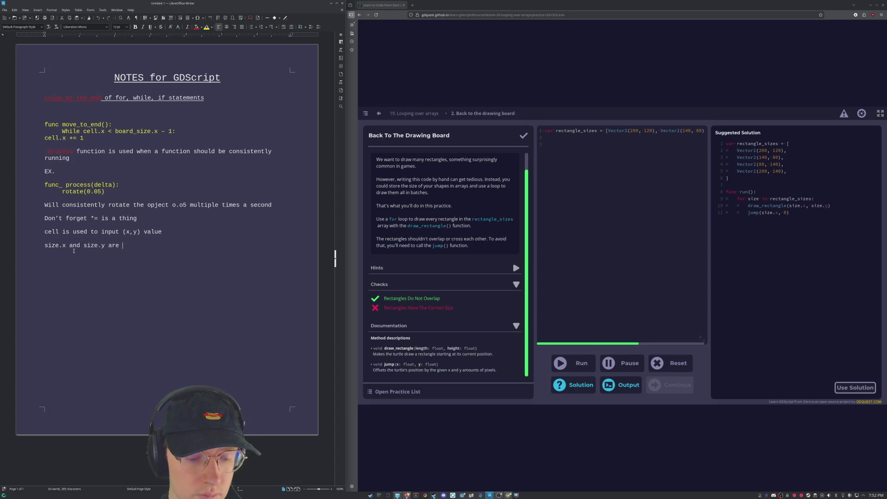
{"action": "type", "text": "used when"}
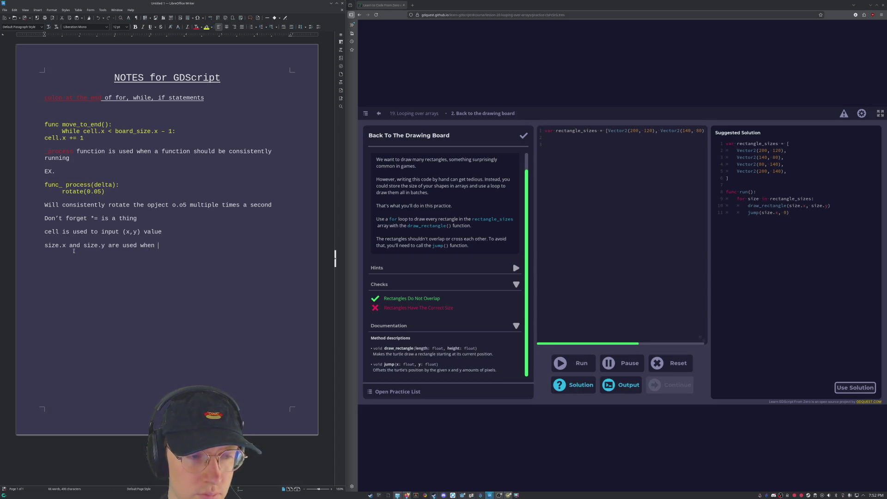
{"action": "key", "text": "BackSpace"}
{"action": "key", "text": "BackSpace"}
{"action": "key", "text": "BackSpace"}
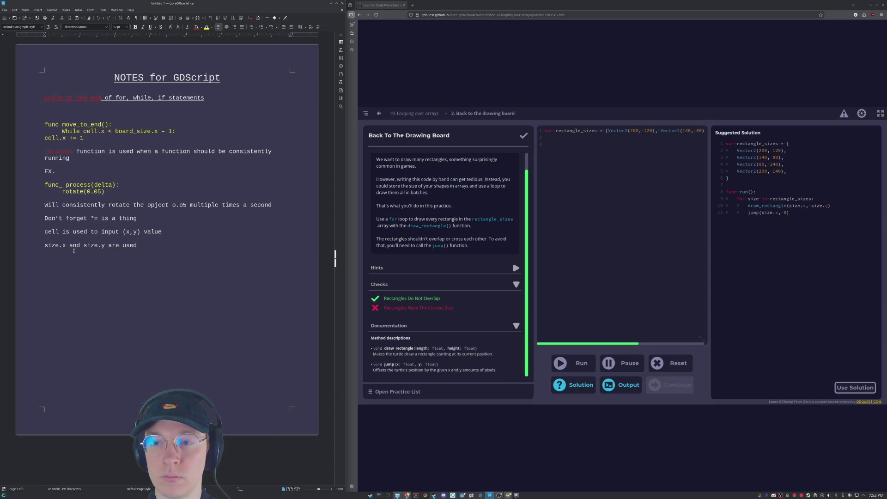
{"action": "type", "text": "togra"}
{"action": "type", "text": "b specifi"}
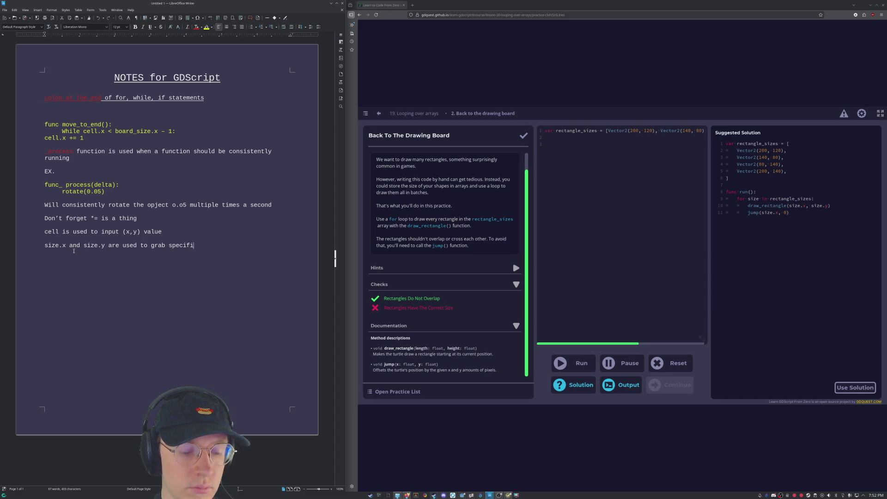
{"action": "type", "text": "c x/"}
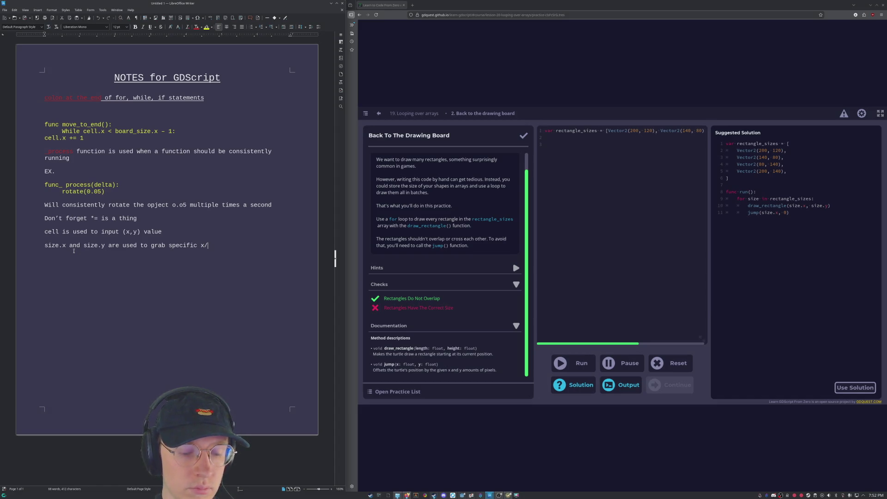
{"action": "type", "text": "y"}
{"action": "type", "text": "alues from an a"}
{"action": "type", "text": "n"}
{"action": "key", "text": "BackSpace"}
{"action": "key", "text": "BackSpace"}
{"action": "key", "text": "BackSpace"}
{"action": "type", "text": "Vector"}
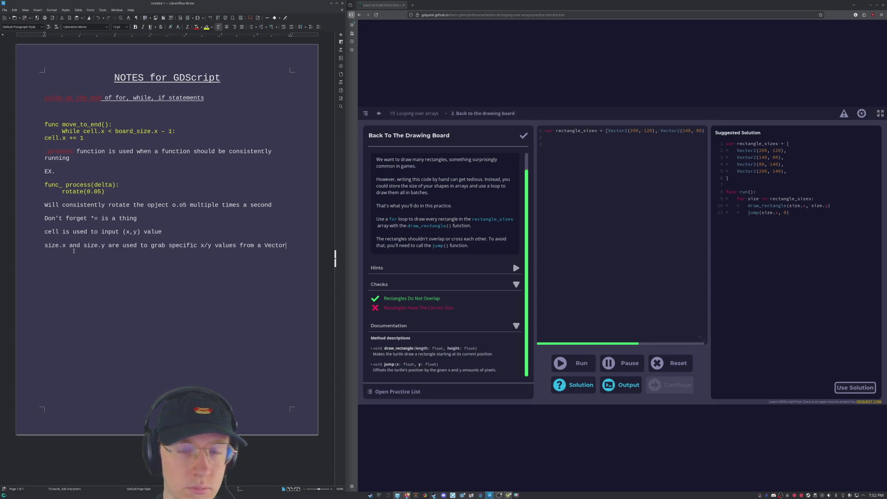
{"action": "type", "text": "2"}
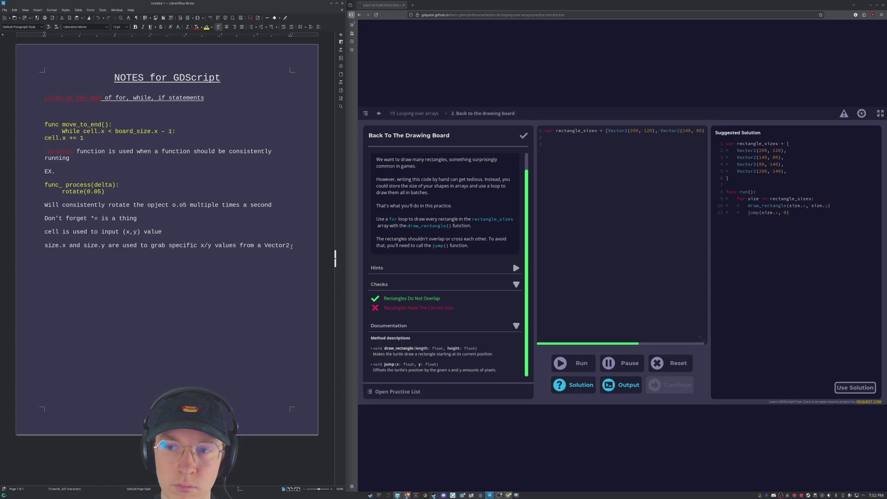
{"action": "left_click_drag", "start_coordinate": [296, 247], "coordinate": [41, 243]}
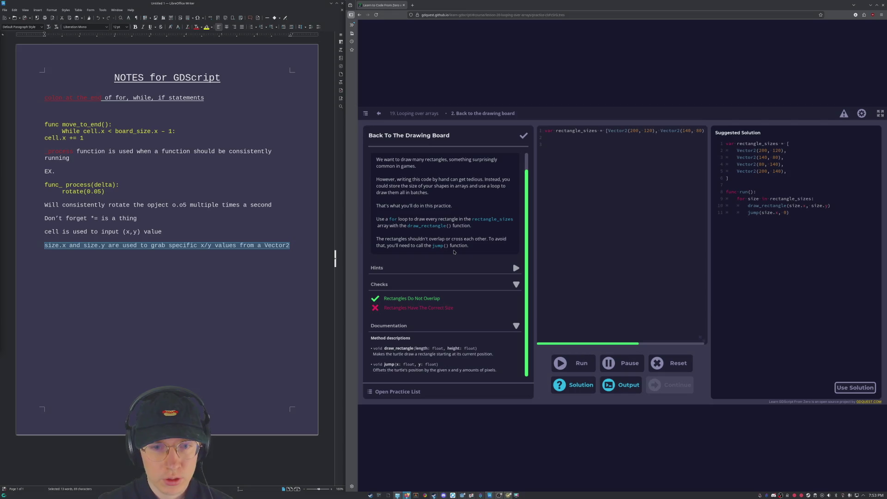
Scroll up to review the earlier notes.
{"action": "scroll", "coordinate": [454, 252], "scroll_direction": "up", "scroll_amount": 1}
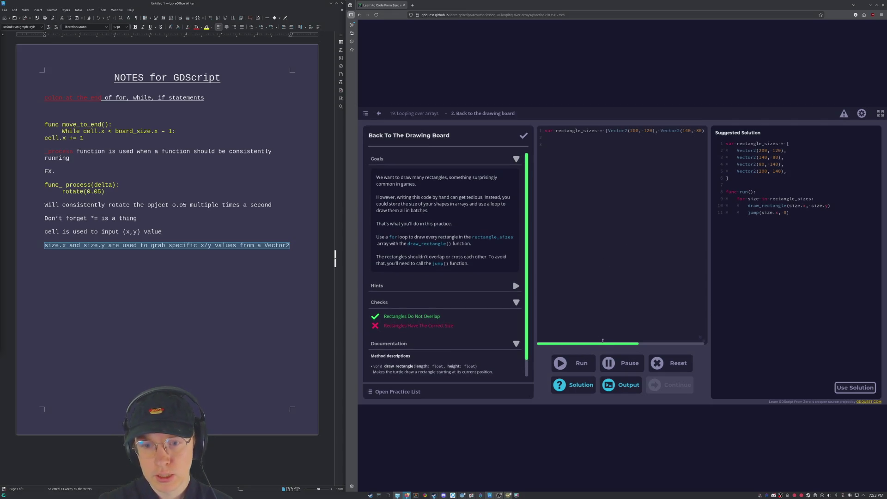
Select 'sizes' in the rectangle_sizes name on code line 1.
{"action": "mouse_move", "coordinate": [603, 341]}
{"action": "left_mouse_down"}
{"action": "mouse_move", "coordinate": [660, 356]}
{"action": "mouse_move", "coordinate": [596, 362]}
{"action": "mouse_move", "coordinate": [670, 368]}
{"action": "mouse_move", "coordinate": [598, 371]}
{"action": "left_mouse_up"}
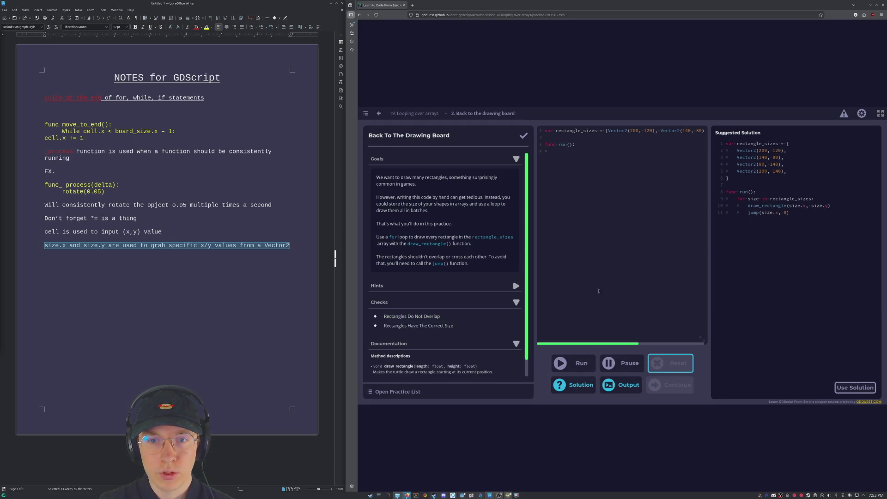
{"action": "scroll", "coordinate": [441, 305], "scroll_direction": "down", "scroll_amount": 1}
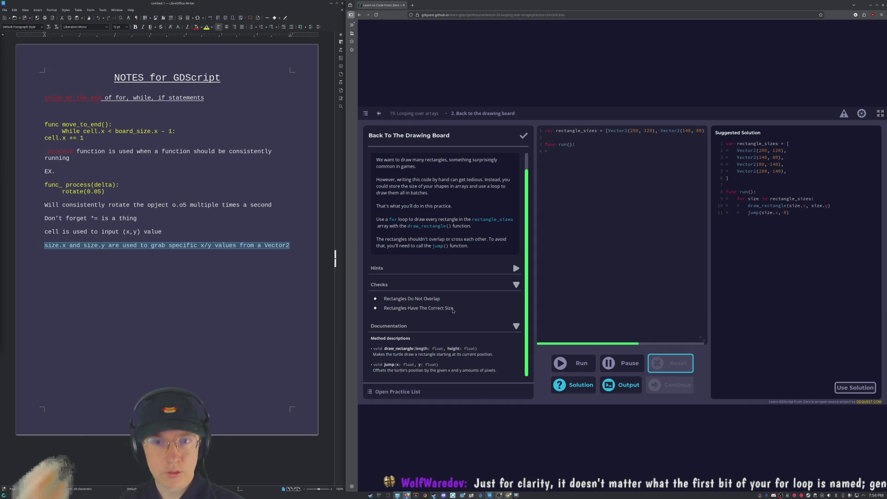
{"action": "left_click_drag", "start_coordinate": [583, 130], "coordinate": [597, 131]}
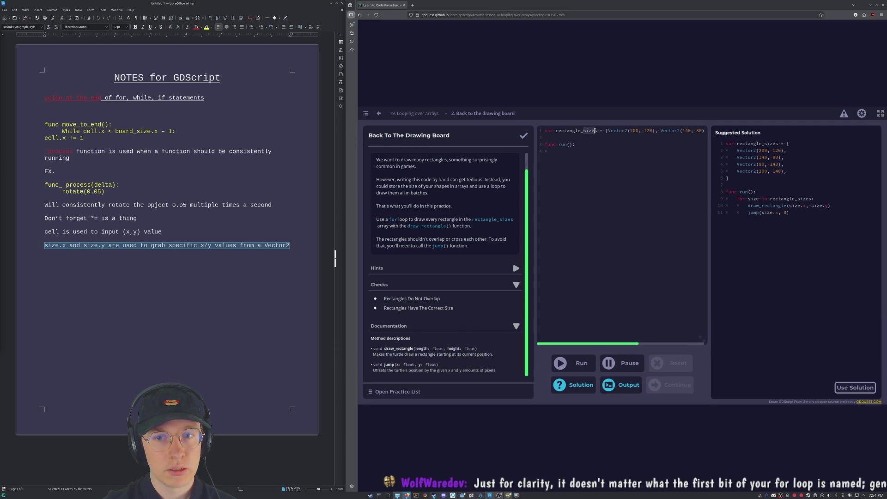
{"action": "double_click", "coordinate": [637, 130]}
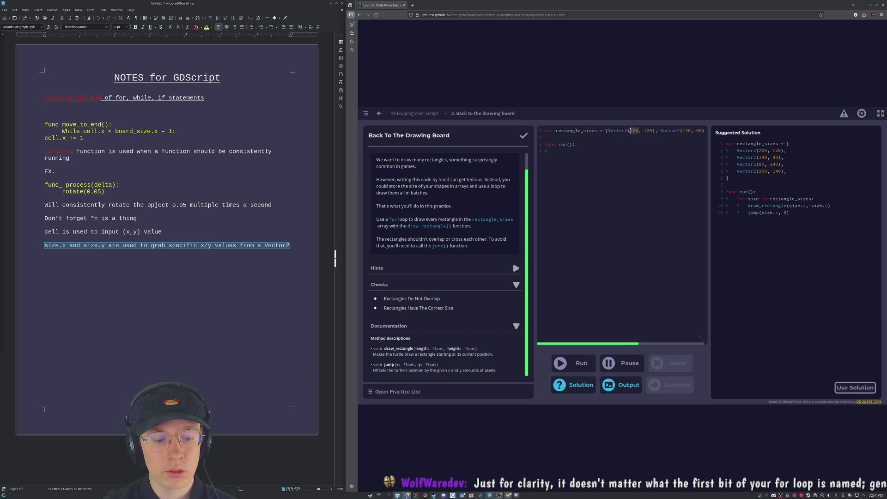
{"action": "double_click", "coordinate": [648, 131]}
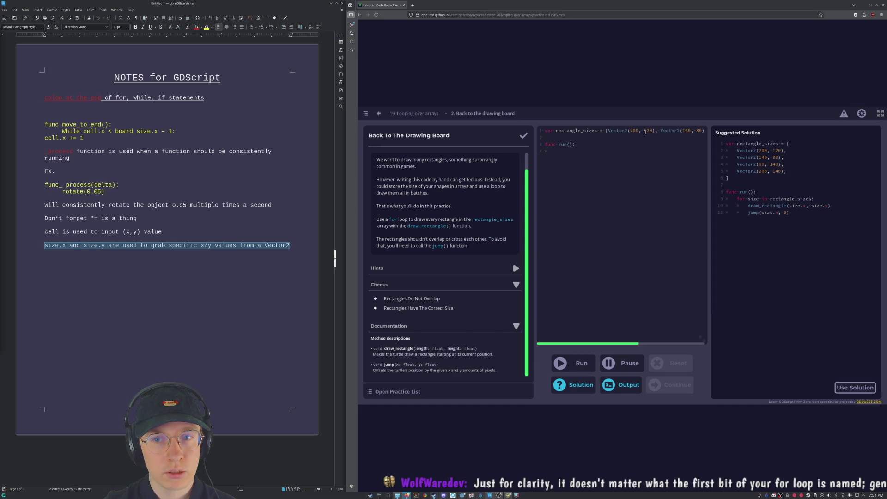
{"action": "left_click", "coordinate": [641, 143]}
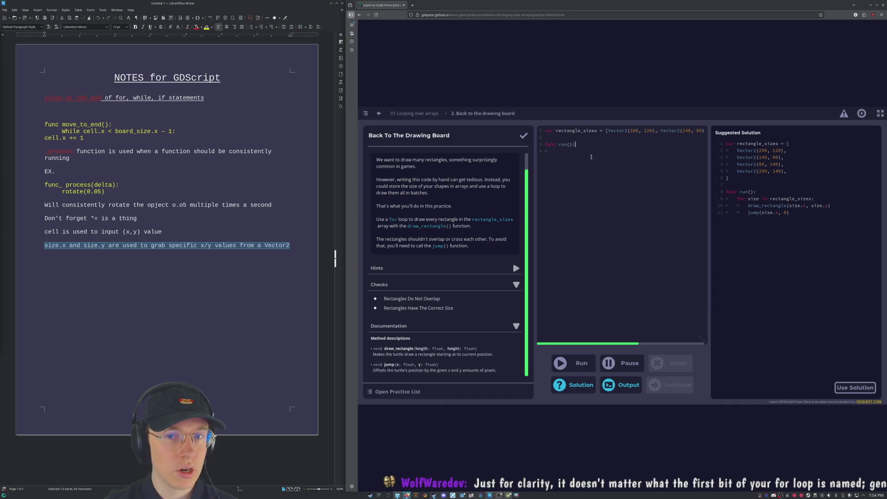
{"action": "left_click_drag", "start_coordinate": [583, 132], "coordinate": [595, 133]}
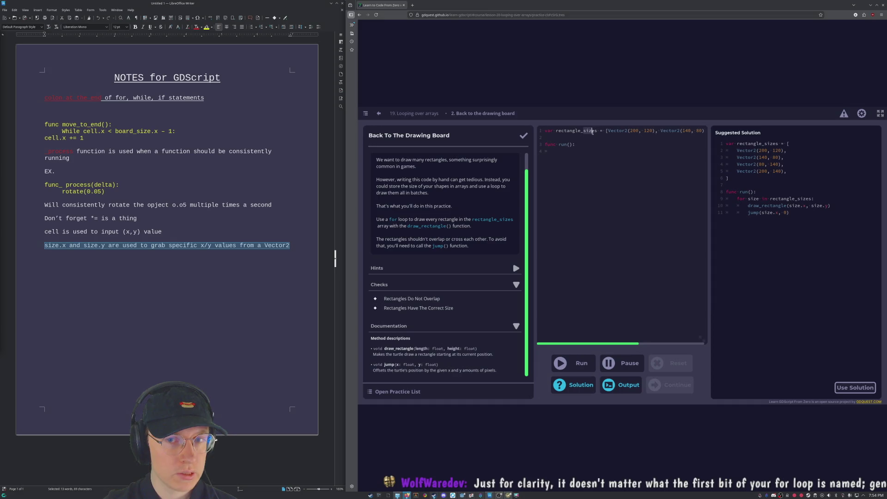
{"action": "left_click", "coordinate": [595, 148]}
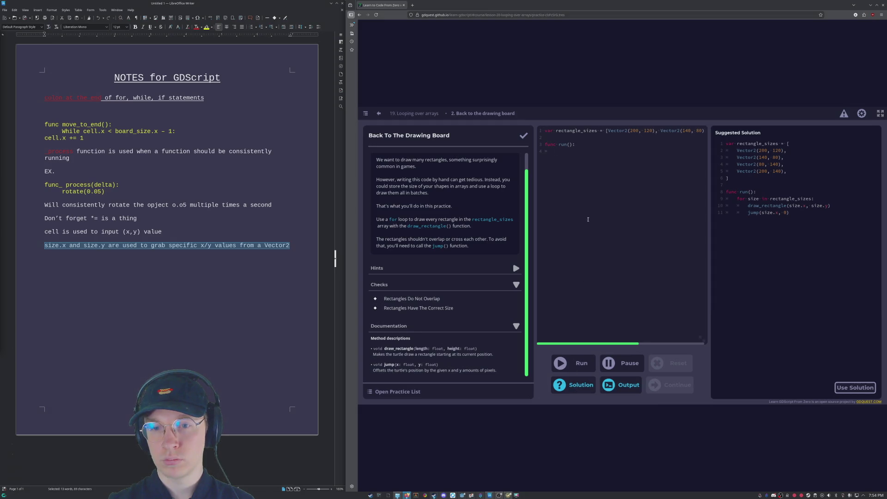
Show the preview and output panel and type 'for size in rectangle_' inside run().
{"action": "left_click", "coordinate": [621, 383]}
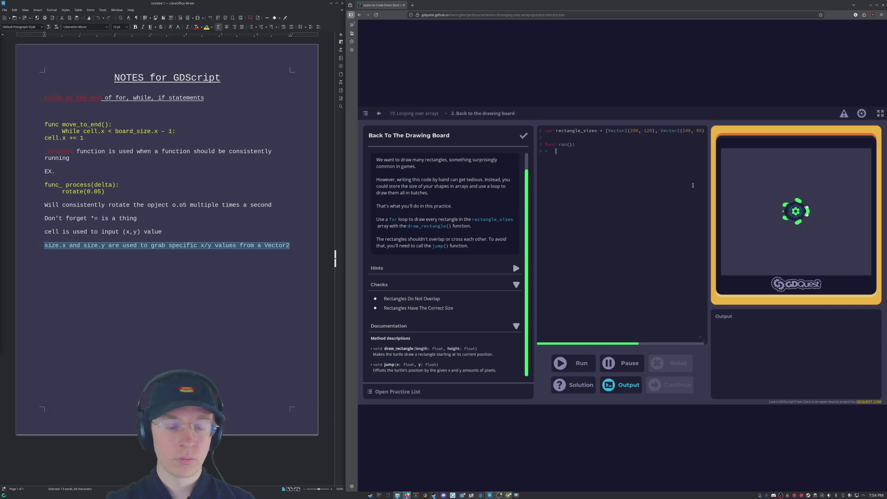
{"action": "type", "text": "for"}
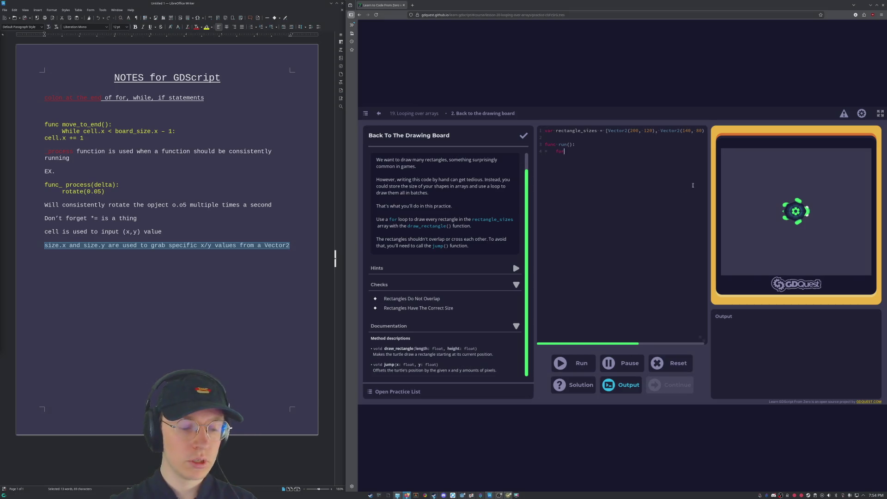
{"action": "type", "text": " size in "}
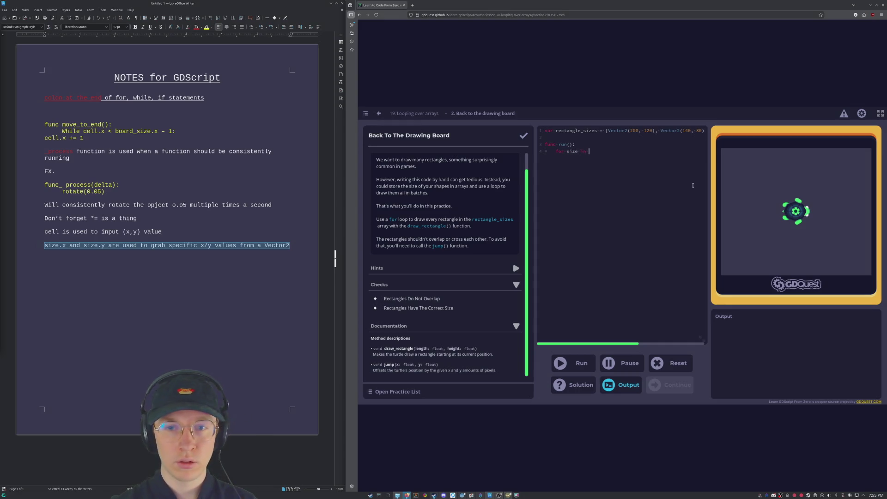
{"action": "type", "text": "rec"}
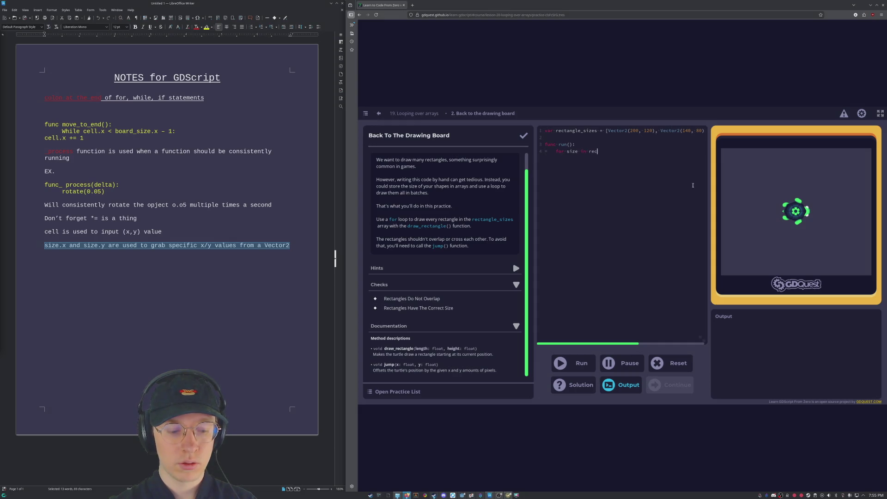
{"action": "type", "text": "tangle_"}
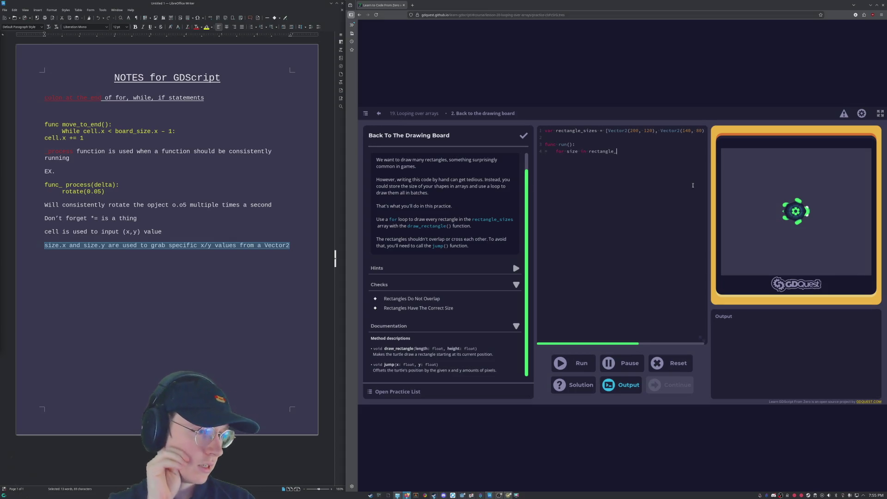
Remove the size.x/size.y note and the cell input values note from the notes.
{"action": "left_click", "coordinate": [196, 271]}
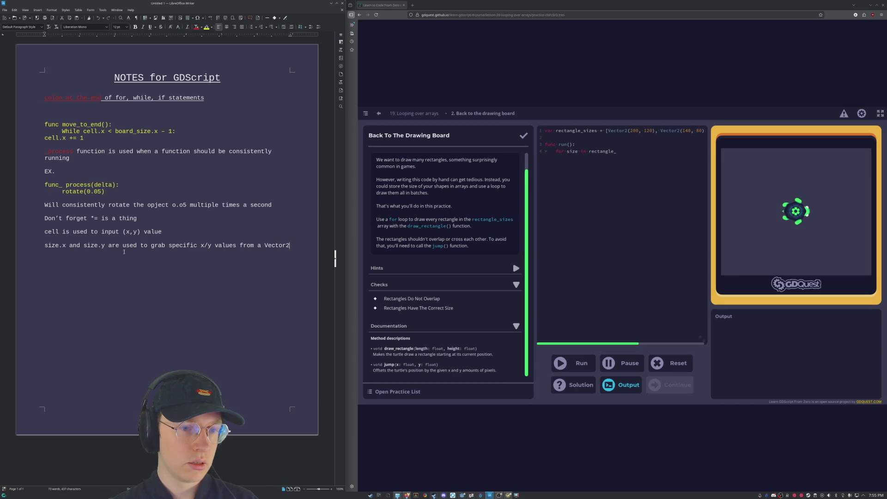
{"action": "left_click", "coordinate": [38, 247], "text": "shift"}
{"action": "key", "text": "BackSpace"}
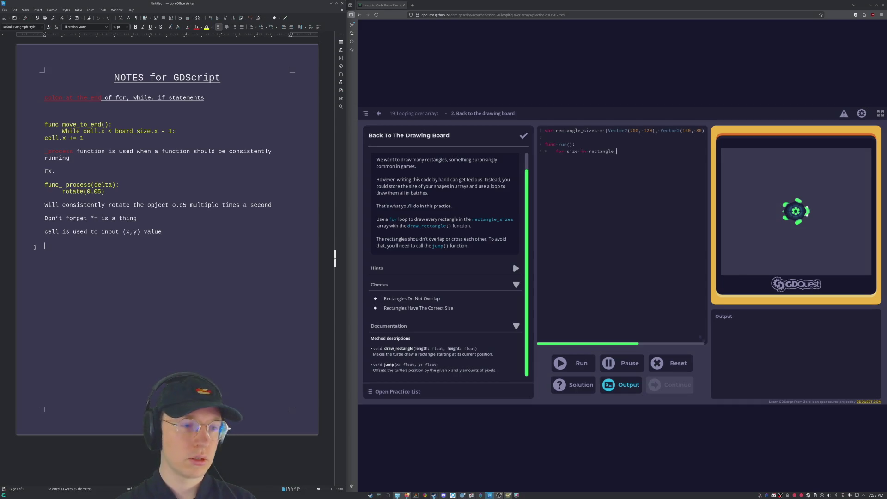
{"action": "left_click_drag", "start_coordinate": [170, 230], "coordinate": [31, 233]}
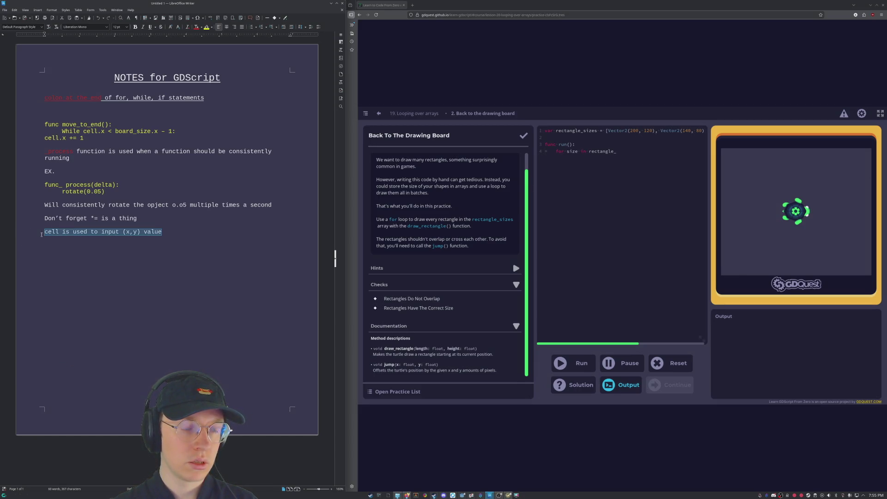
{"action": "key", "text": "BackSpace"}
{"action": "key", "text": "BackSpace"}
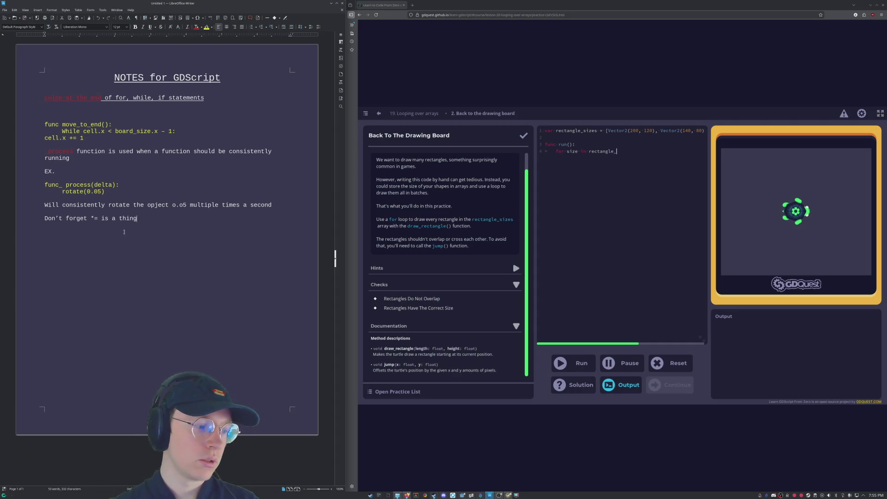
{"action": "left_click", "coordinate": [630, 149]}
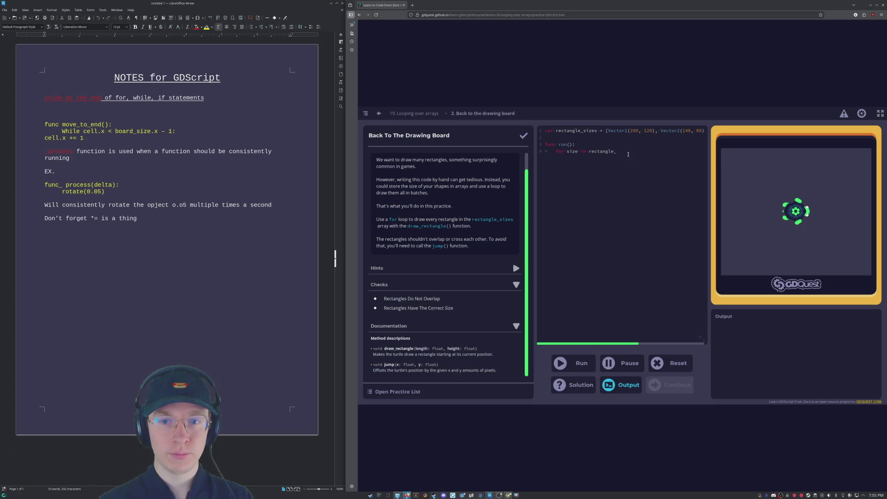
Finish the loop header with 'sizes:' and start a draw_rectangle call in its body.
{"action": "type", "text": "size"}
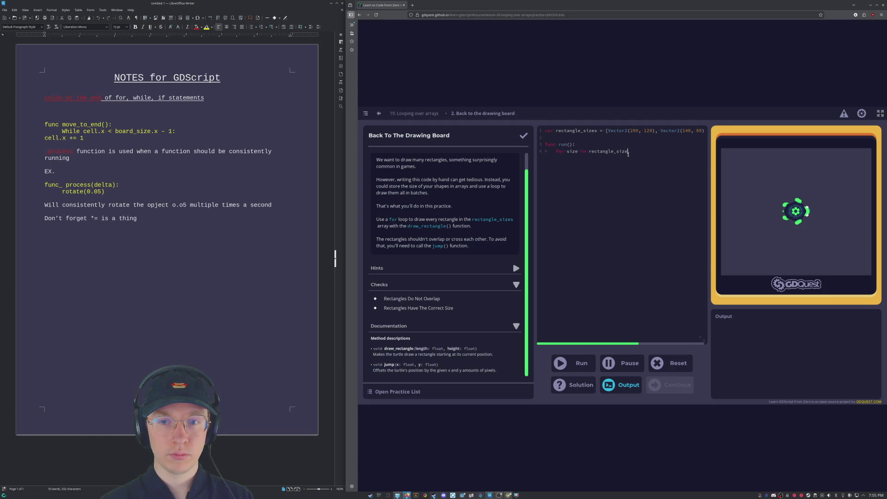
{"action": "type", "text": "s: \t\t"}
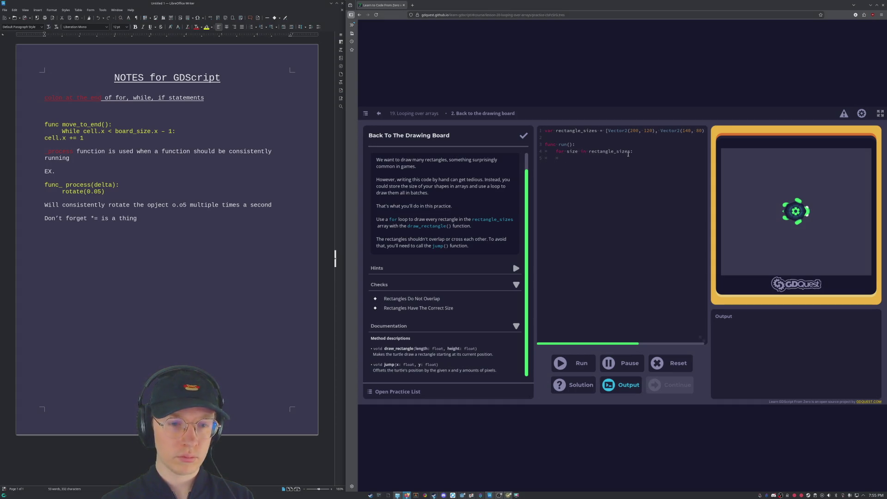
{"action": "type", "text": "draw"}
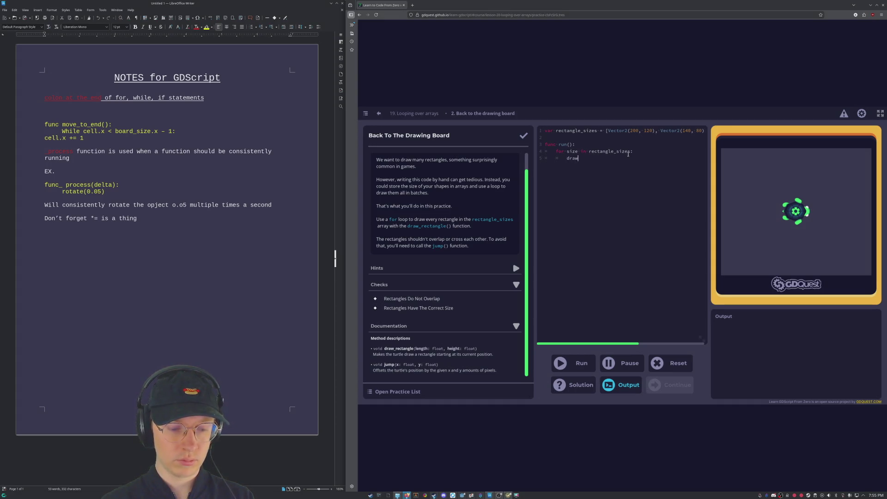
{"action": "type", "text": "_rect"}
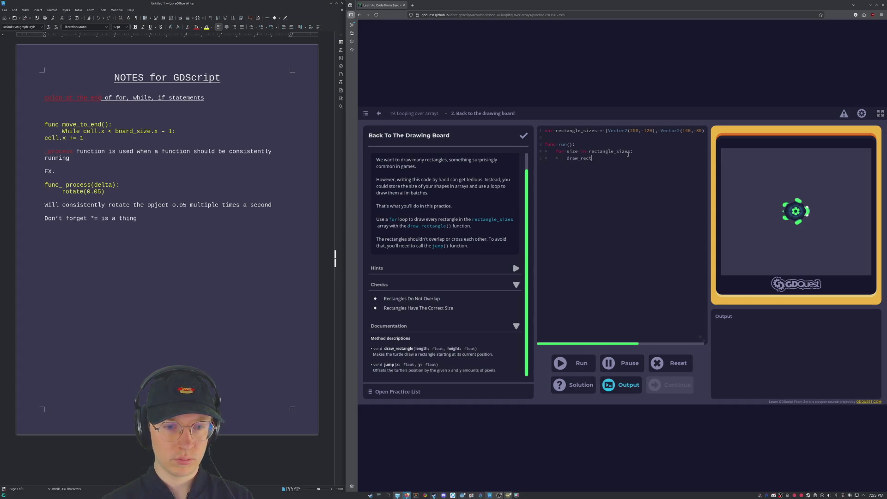
{"action": "type", "text": "angle"}
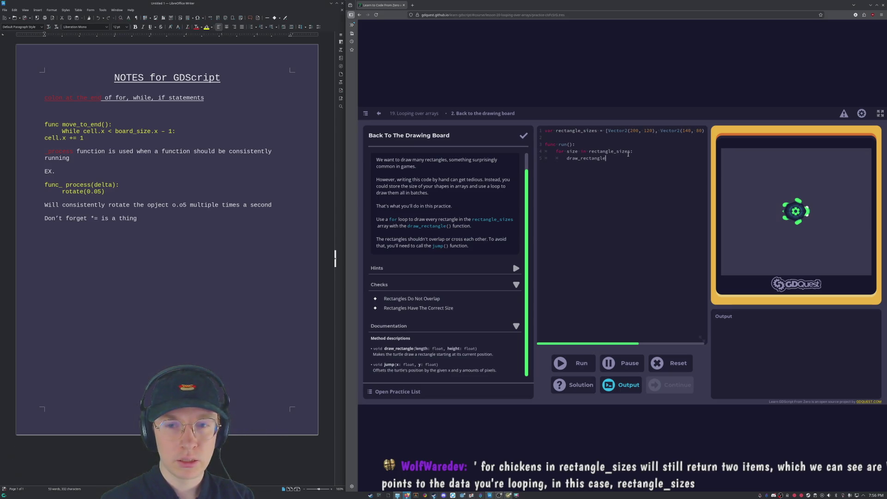
Complete the call as draw_rectangle(size.x, size.y) and start a jump(size.x) line below it.
{"action": "type", "text": "("}
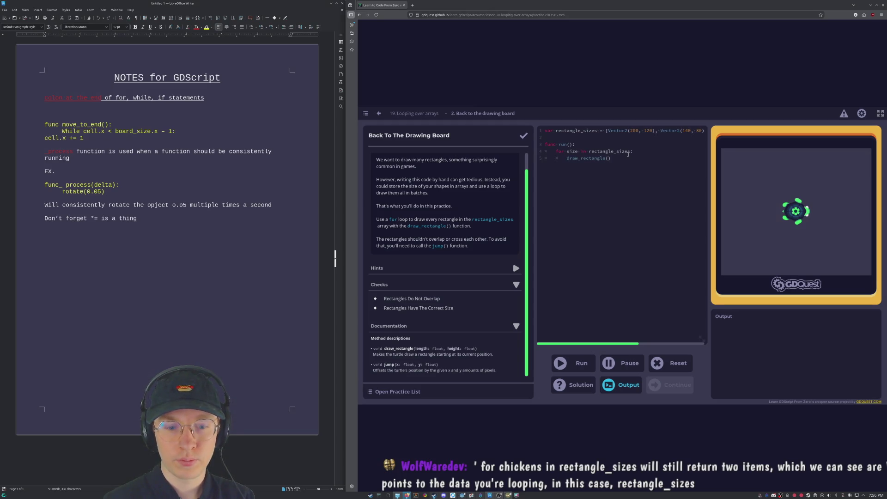
{"action": "type", "text": "size.x"}
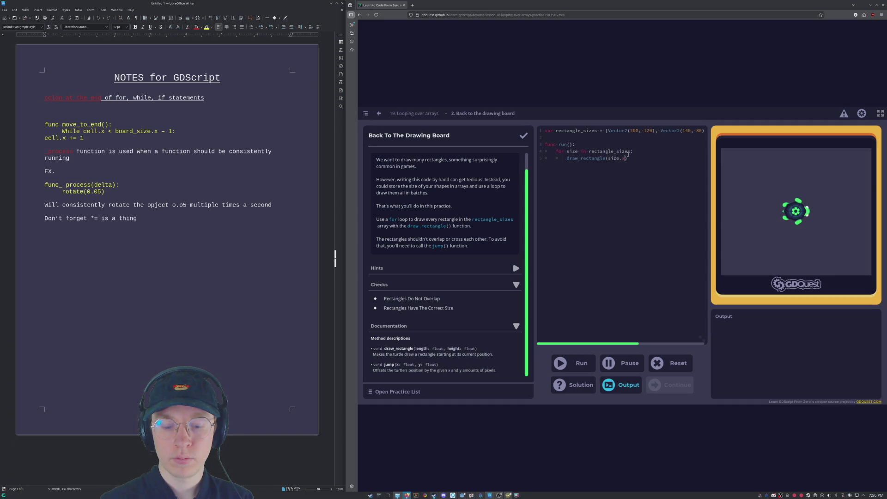
{"action": "type", "text": ")"}
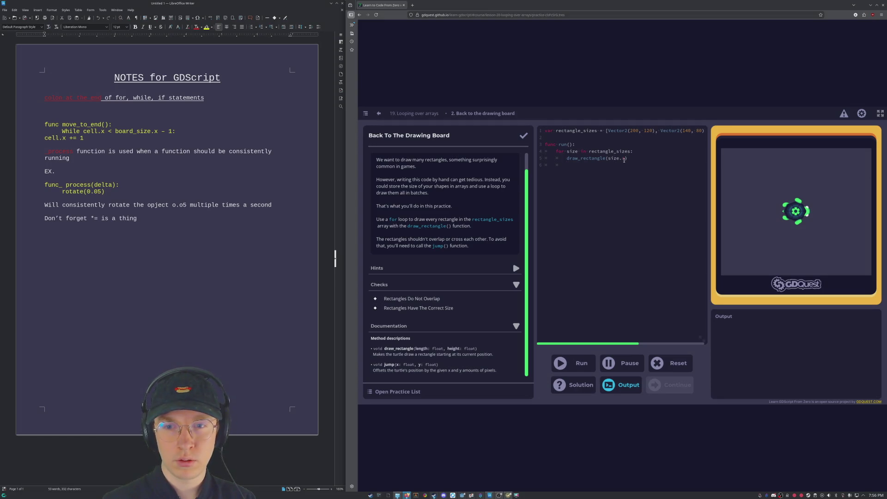
{"action": "type", "text": ", "}
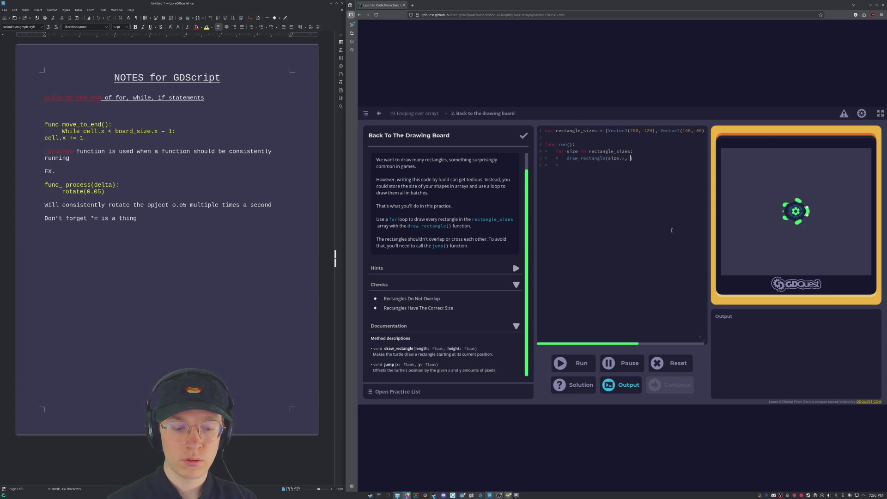
{"action": "type", "text": "size.y"}
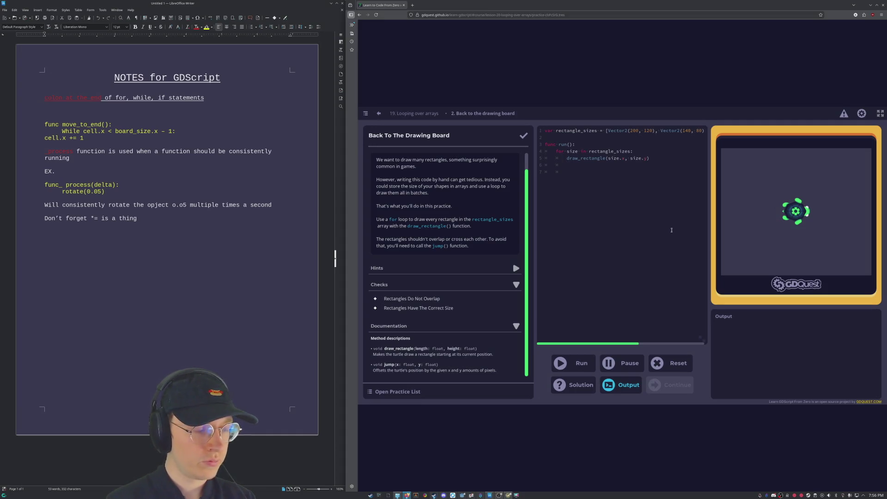
{"action": "type", "text": "jump"}
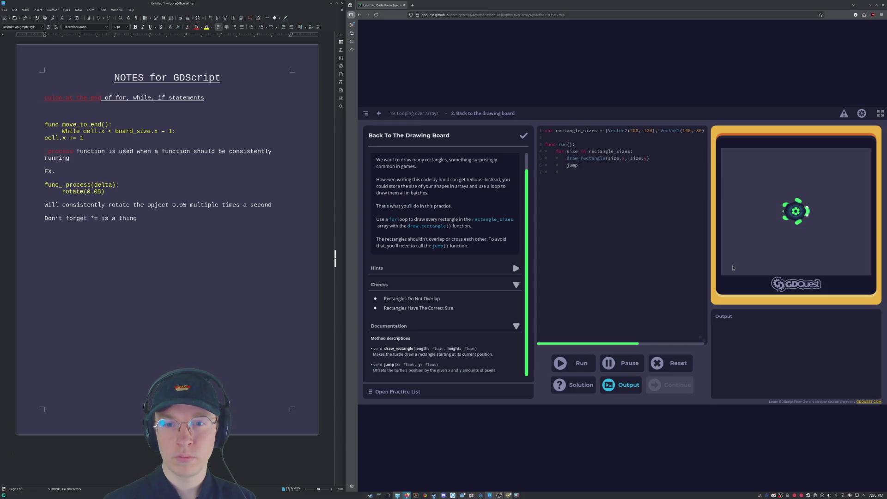
{"action": "type", "text": "("}
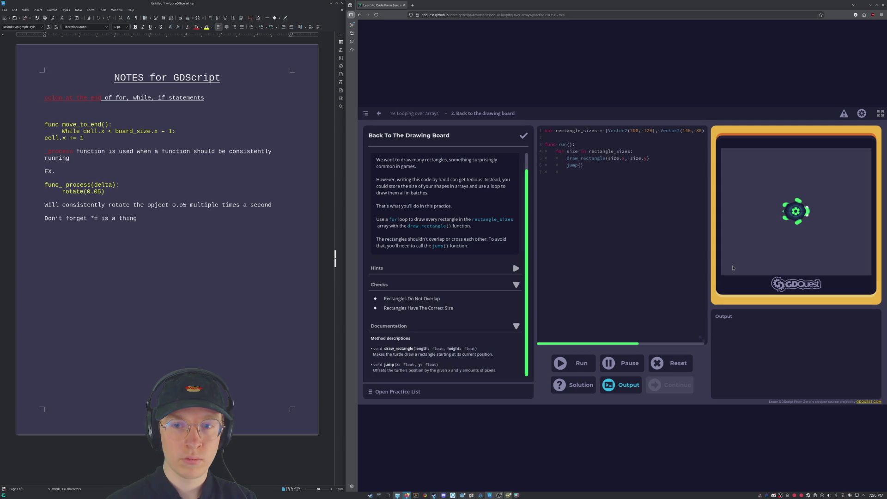
{"action": "type", "text": "size.x"}
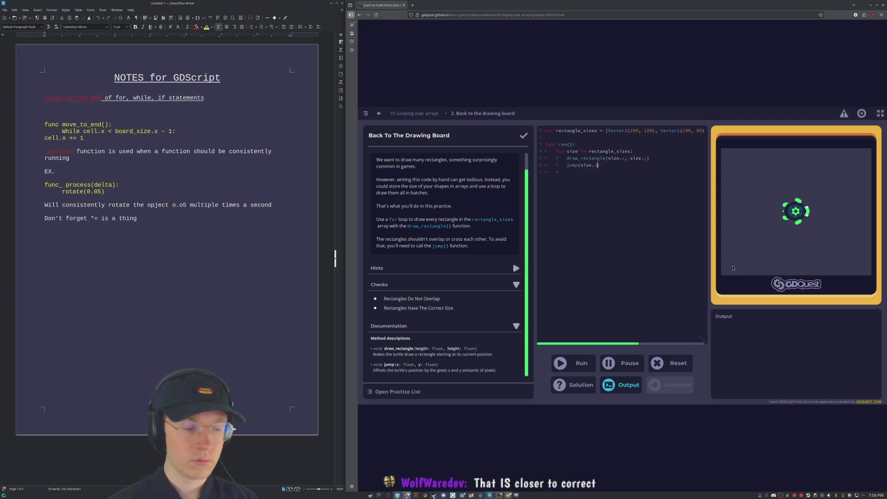
Run the loop: the rectangles draw at the right sizes but overlap, failing the overlap check.
{"action": "left_click", "coordinate": [585, 364]}
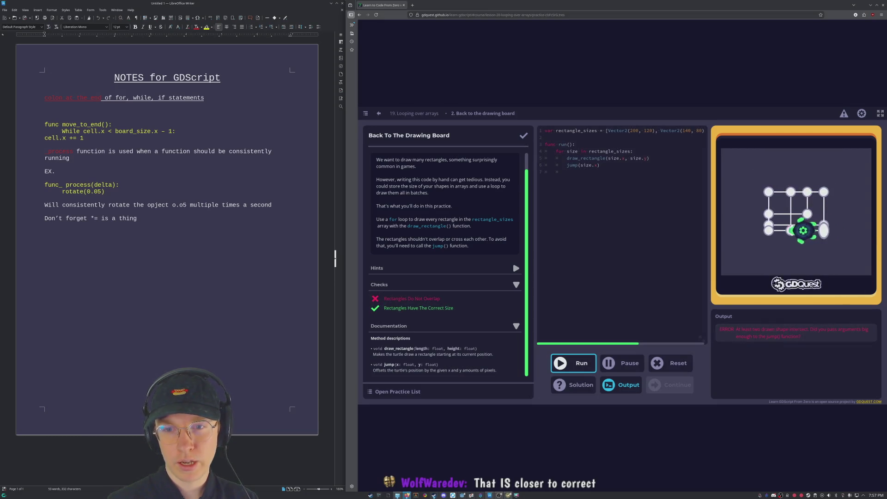
{"action": "left_click", "coordinate": [638, 175]}
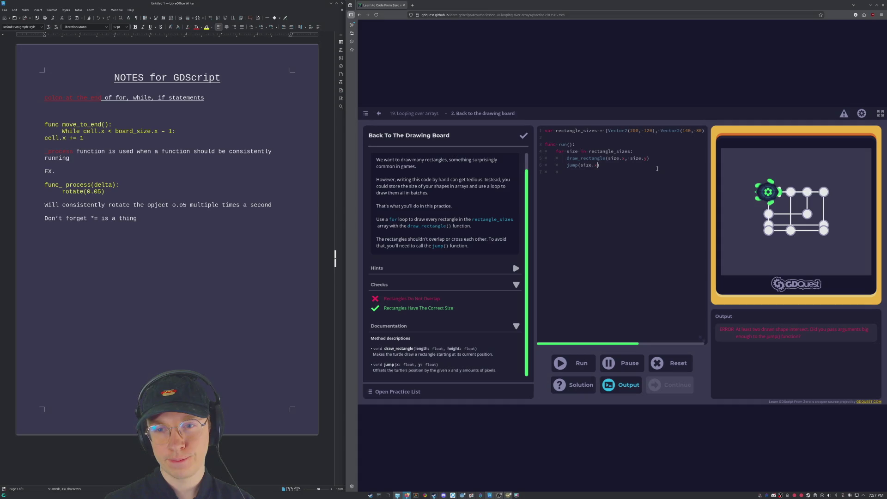
Delete the size.x argument so the loop's jump call reads an empty jump().
{"action": "left_click", "coordinate": [634, 150]}
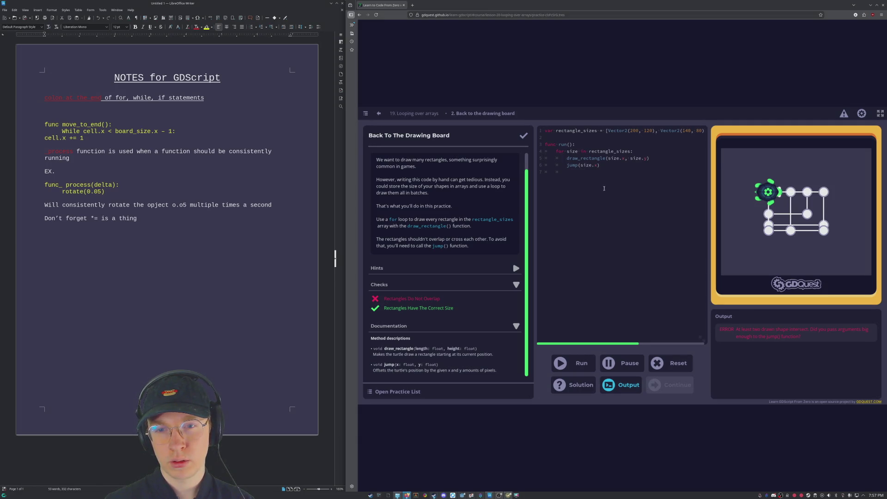
{"action": "key", "text": "Left"}
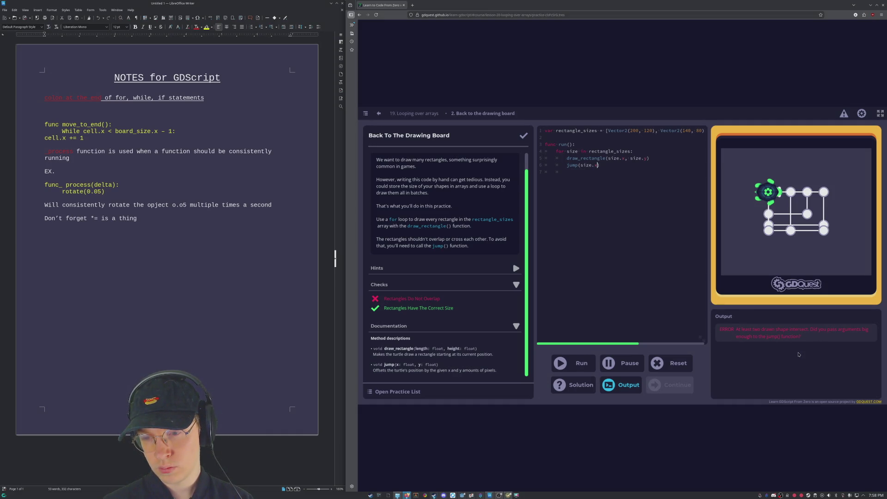
{"action": "left_click", "coordinate": [604, 167]}
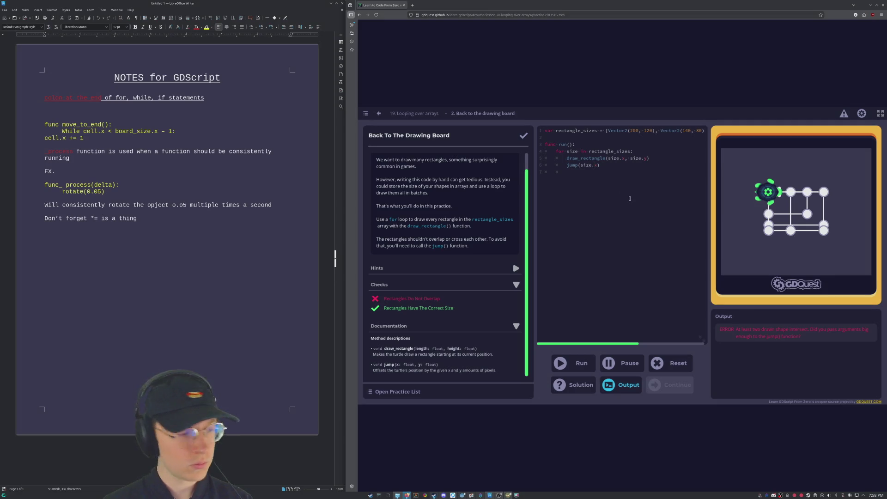
{"action": "key", "text": "Left"}
{"action": "key", "text": "Left"}
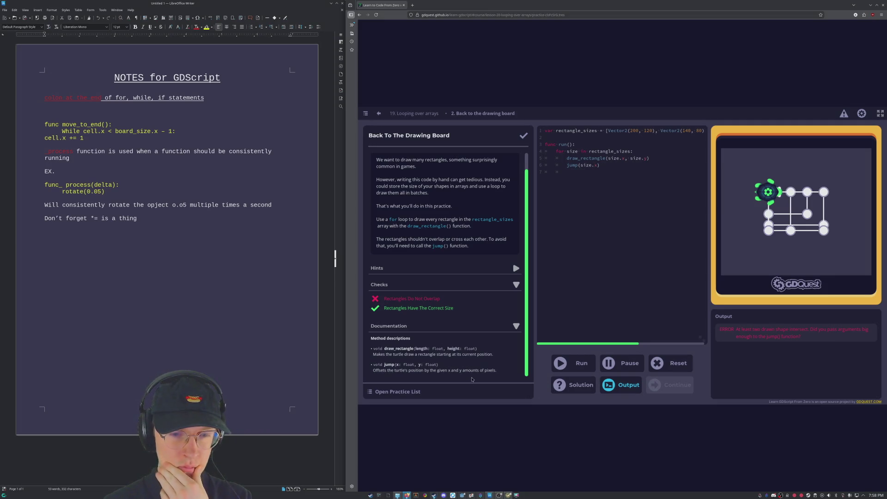
{"action": "scroll", "coordinate": [469, 357], "scroll_direction": "up", "scroll_amount": 2}
{"action": "scroll", "coordinate": [469, 358], "scroll_direction": "down", "scroll_amount": 2}
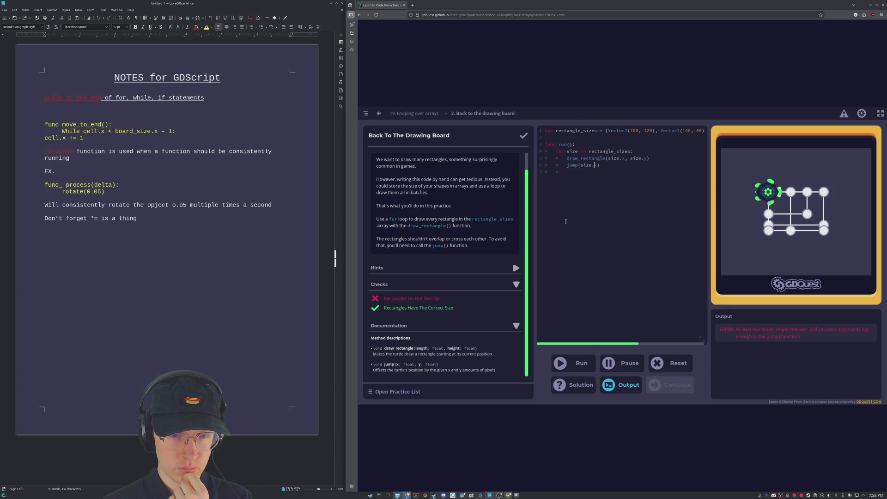
{"action": "key", "text": "BackSpace"}
{"action": "key", "text": "BackSpace"}
{"action": "key", "text": "BackSpace"}
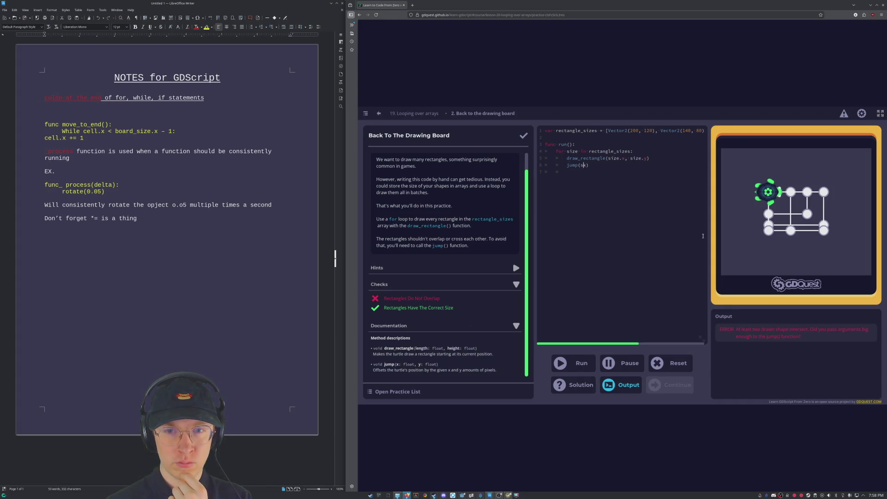
{"action": "key", "text": "BackSpace"}
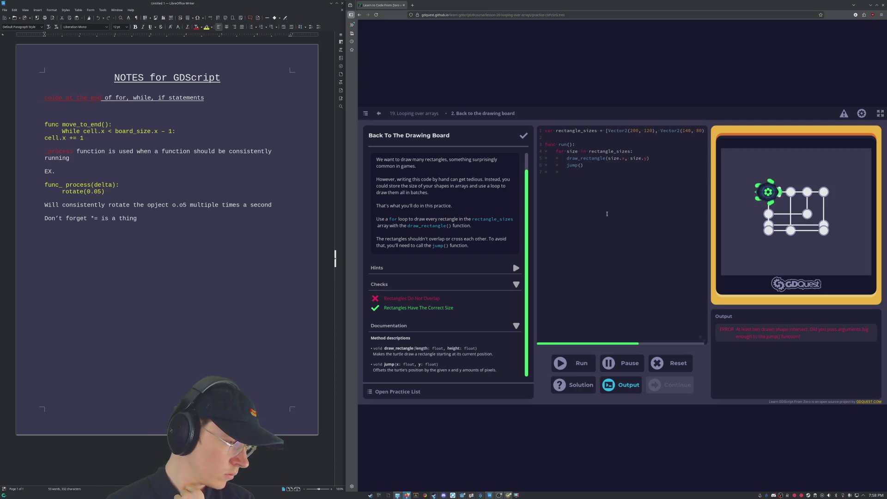
{"action": "key", "text": "BackSpace"}
{"action": "key", "text": "BackSpace"}
{"action": "key", "text": "BackSpace"}
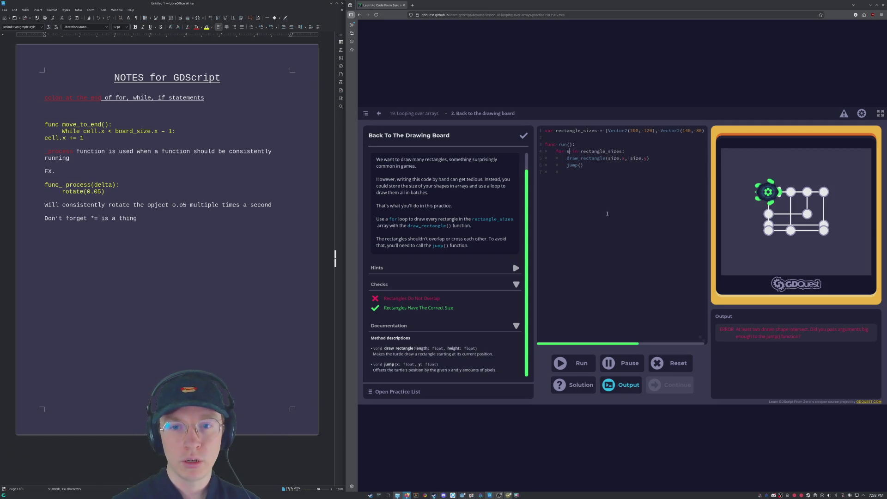
Rename the loop variable to monkeys in the for line and in draw_rectangle(monkeys.x, monkeys.y).
{"action": "type", "text": "monkeys"}
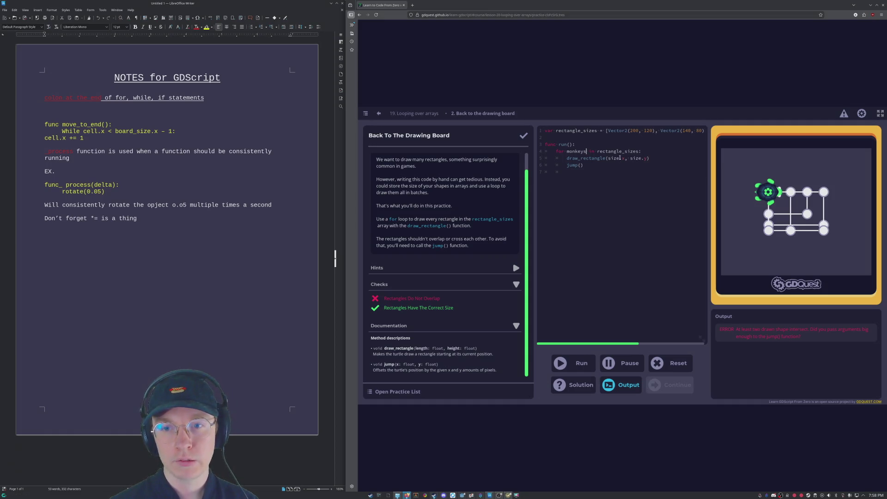
{"action": "key", "text": "Right"}
{"action": "key", "text": "ctrl+Right"}
{"action": "key", "text": "shift+Left"}
{"action": "key", "text": "shift+Left"}
{"action": "key", "text": "shift+Left"}
{"action": "type", "text": "monkeys"}
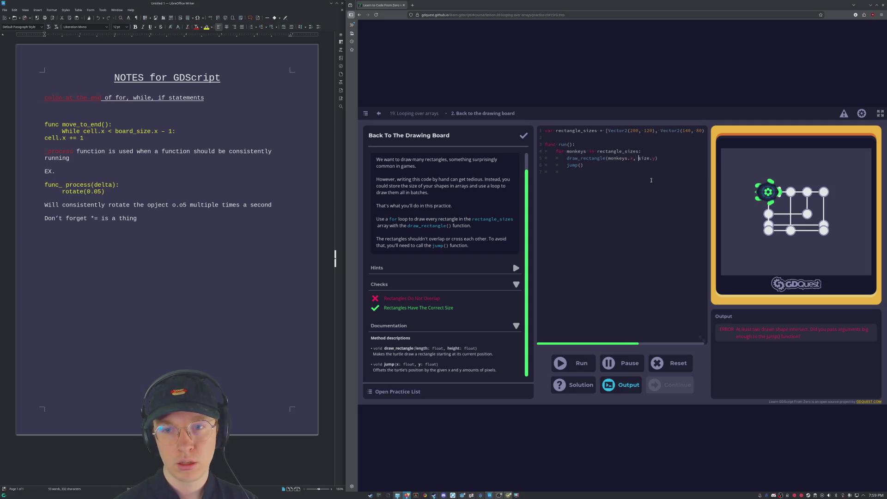
{"action": "key", "text": "BackSpace"}
{"action": "key", "text": "BackSpace"}
{"action": "key", "text": "BackSpace"}
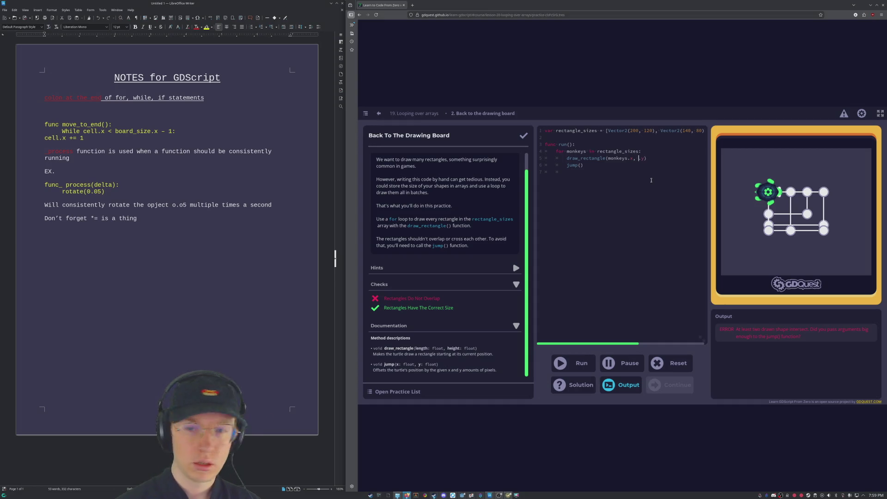
{"action": "type", "text": "monkeys"}
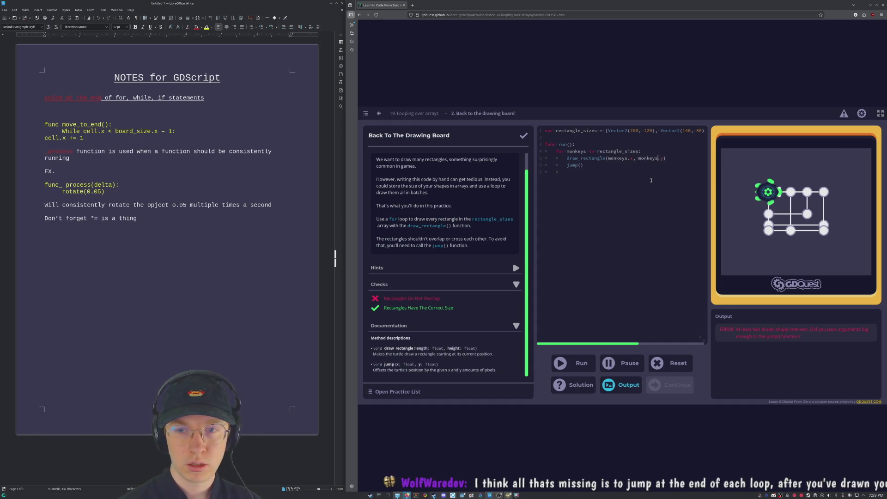
Fill the jump call as jump(monkeys.x) and run the code.
{"action": "left_click", "coordinate": [581, 165]}
{"action": "type", "text": "monkeys"}
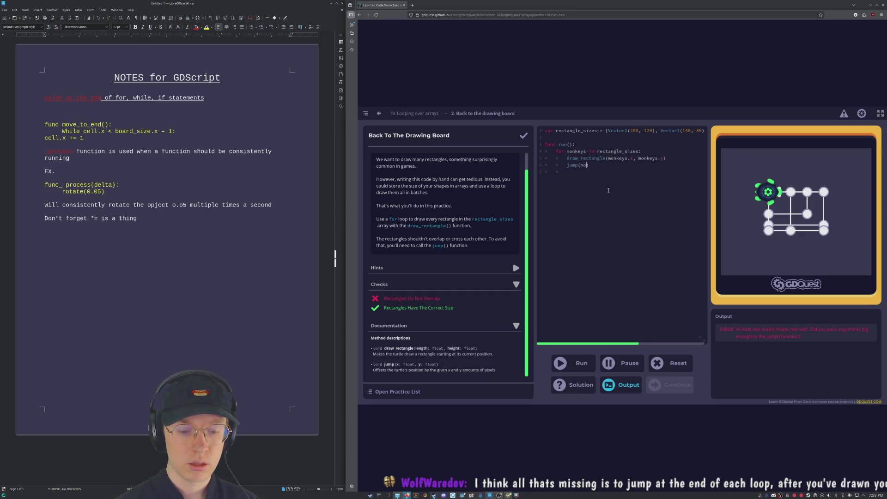
{"action": "type", "text": ".x"}
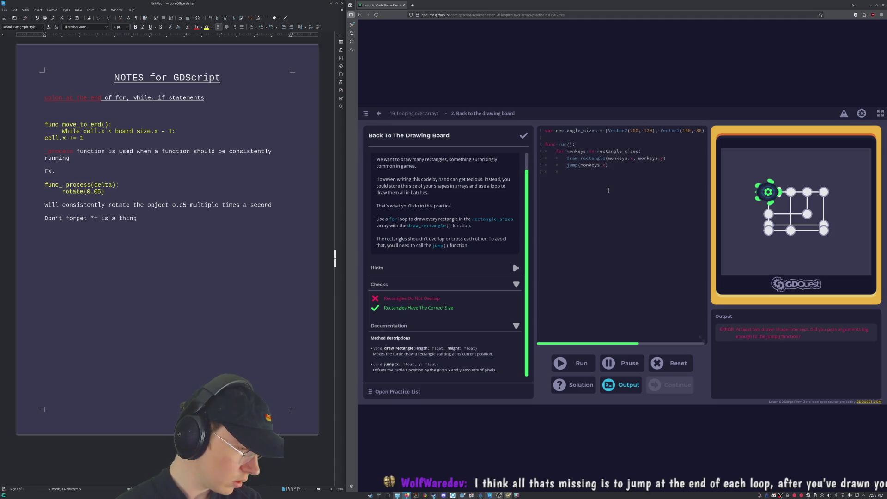
{"action": "key", "text": "ctrl+Return"}
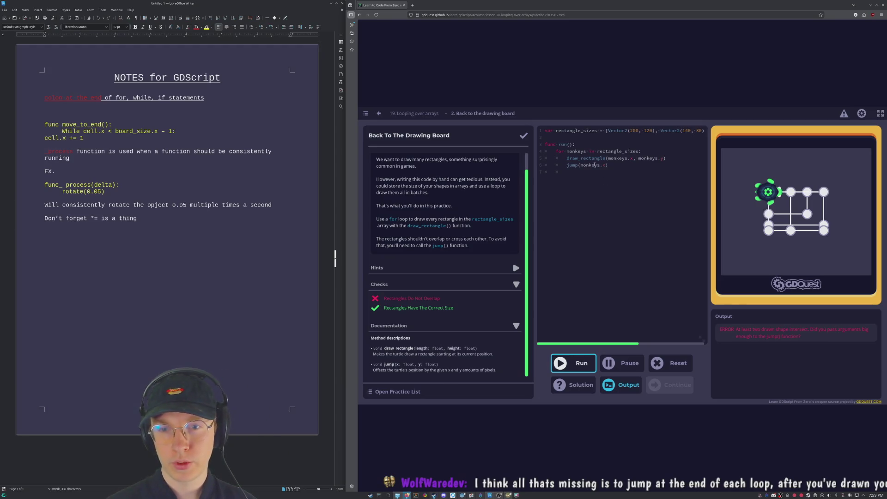
{"action": "left_click", "coordinate": [609, 165]}
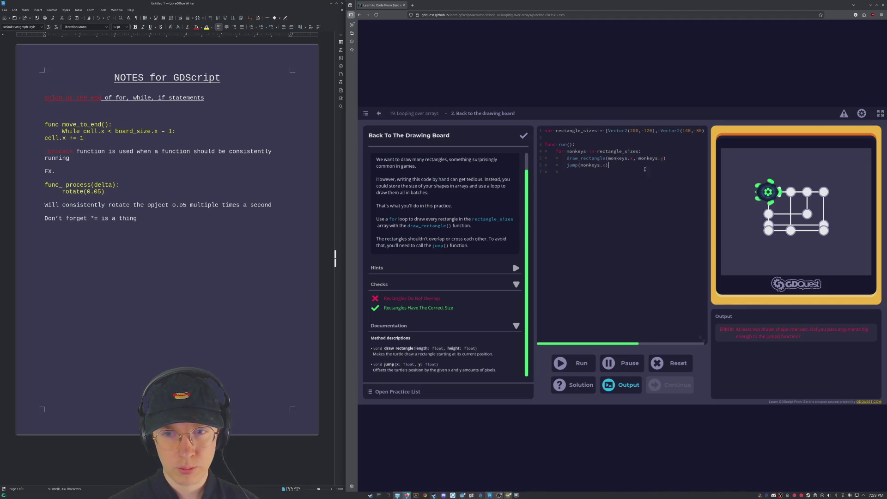
Rerun the monkeys loop, see the rectangles still overlap, and return to the Looping over arrays lesson.
{"action": "left_click", "coordinate": [570, 366]}
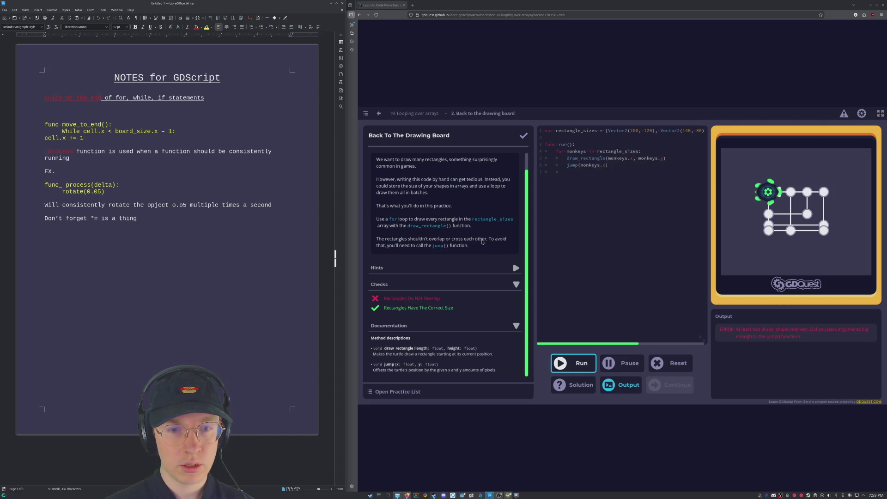
{"action": "left_click", "coordinate": [600, 172]}
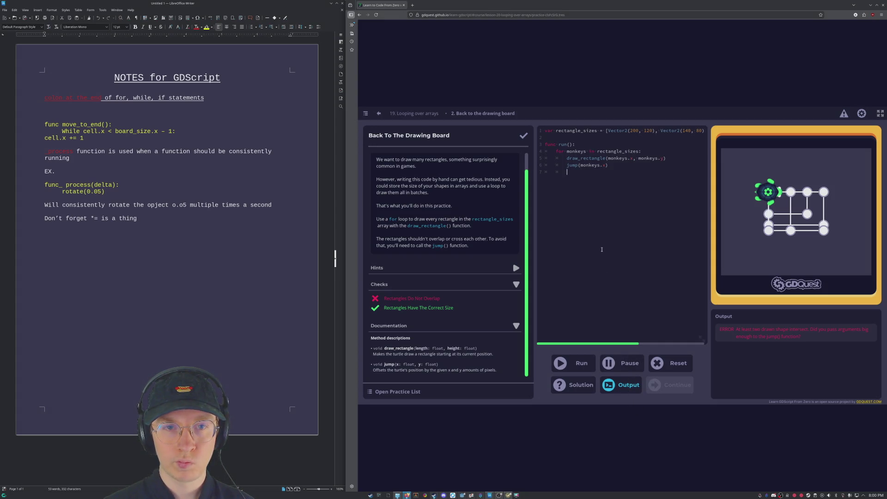
{"action": "left_click", "coordinate": [417, 115]}
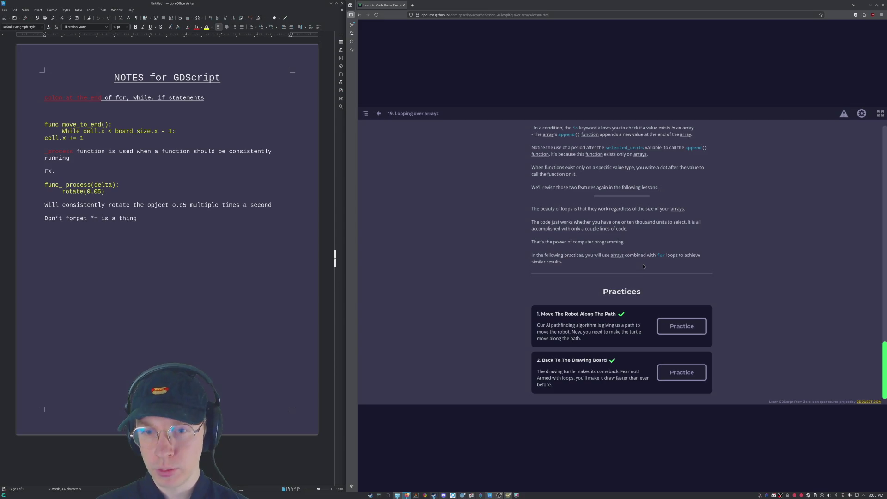
Scroll up through the Looping over arrays lesson to reread its loop examples, then back down.
{"action": "scroll", "coordinate": [643, 266], "scroll_direction": "up", "scroll_amount": 5}
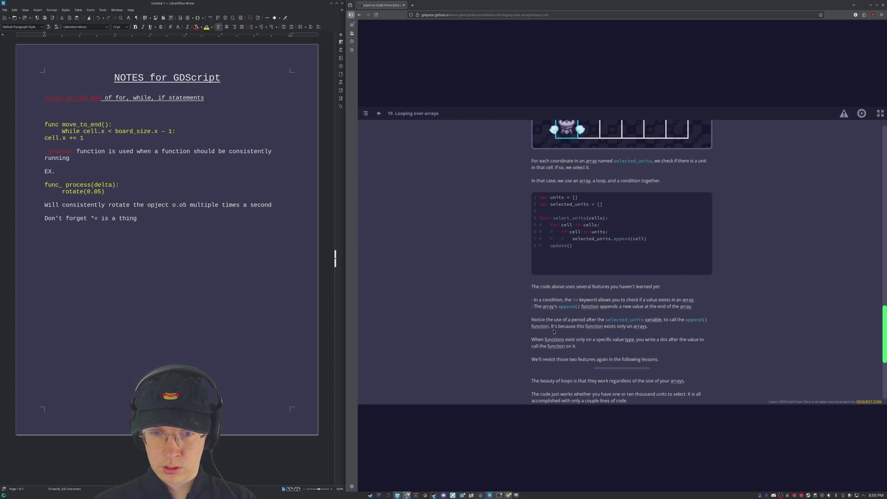
{"action": "scroll", "coordinate": [553, 331], "scroll_direction": "up", "scroll_amount": 1}
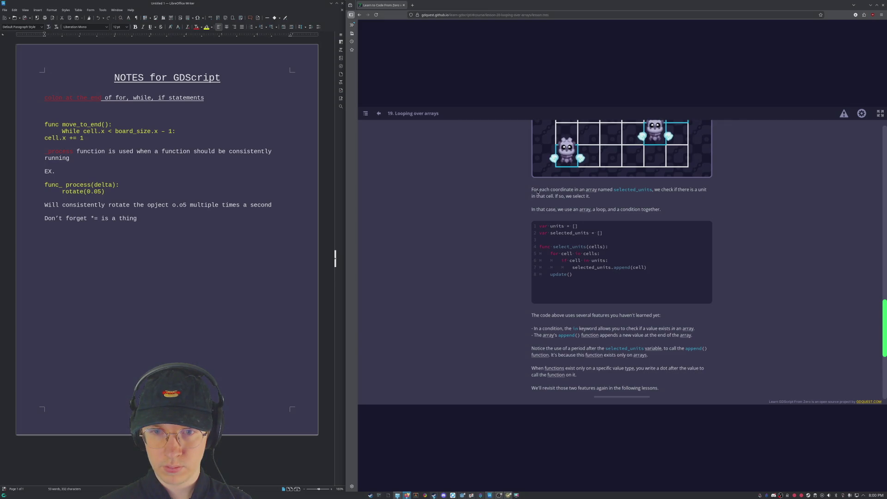
{"action": "scroll", "coordinate": [598, 225], "scroll_direction": "up", "scroll_amount": 1}
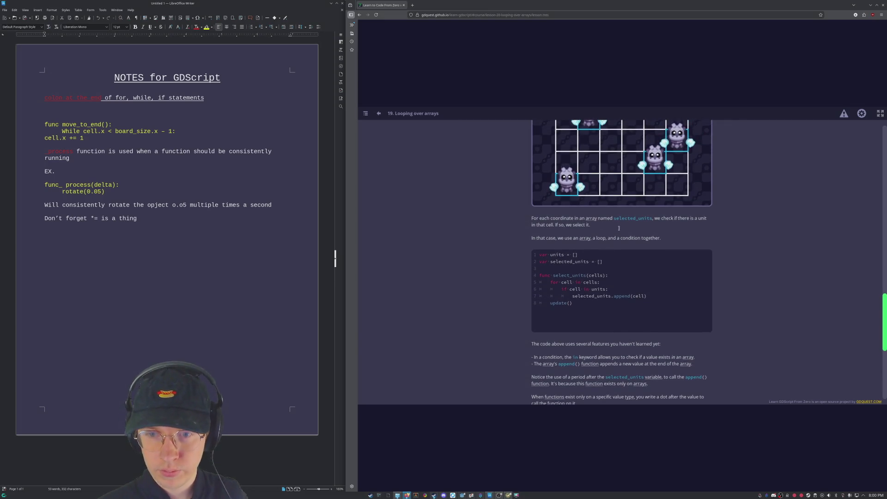
{"action": "scroll", "coordinate": [630, 218], "scroll_direction": "up", "scroll_amount": 3}
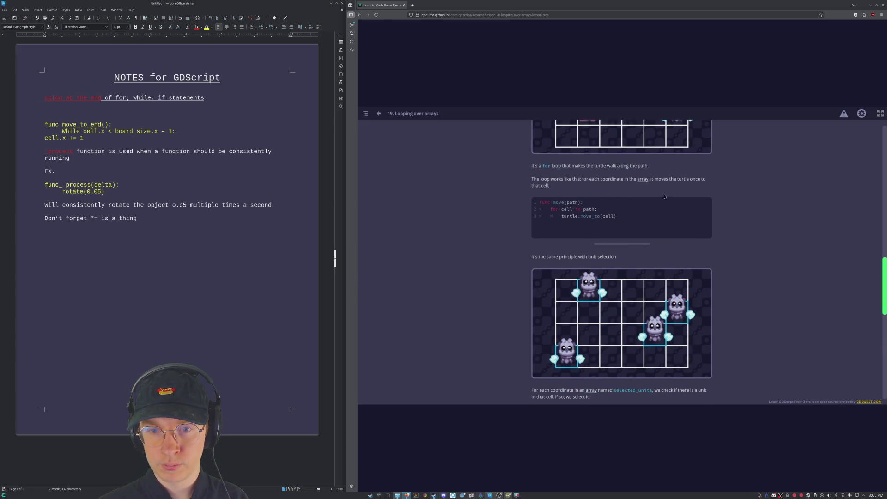
{"action": "scroll", "coordinate": [742, 206], "scroll_direction": "up", "scroll_amount": 2}
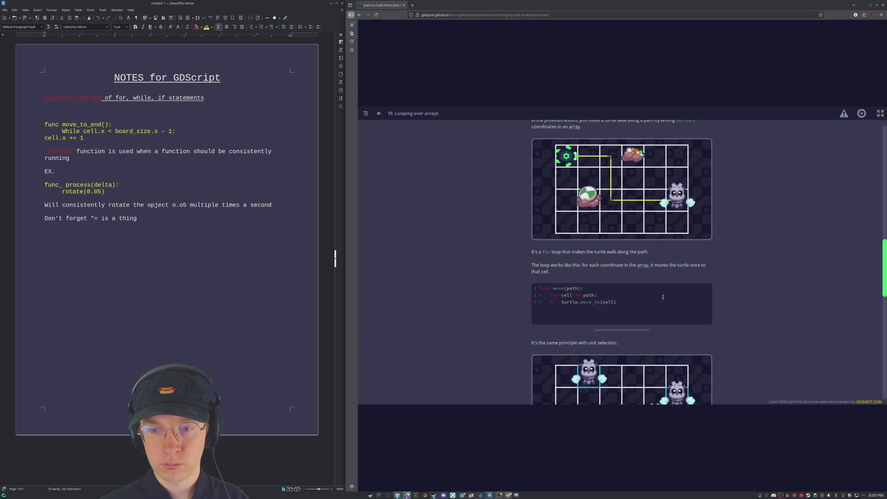
{"action": "scroll", "coordinate": [576, 296], "scroll_direction": "down", "scroll_amount": 5}
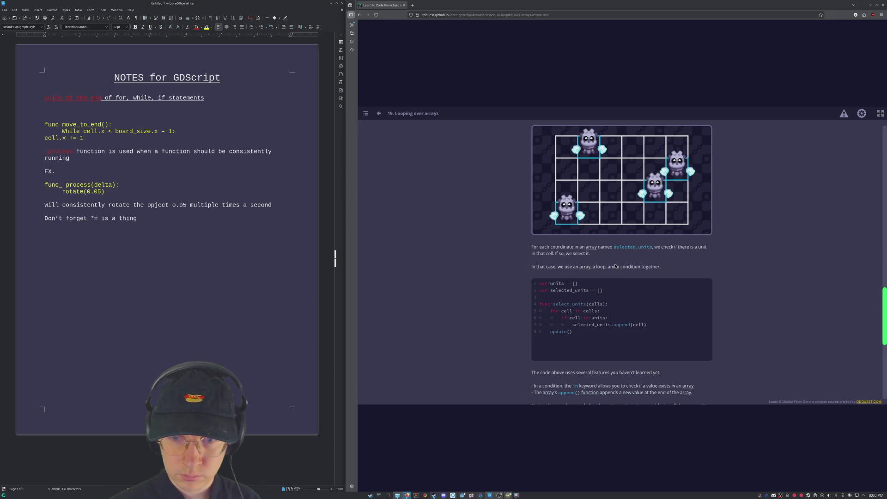
{"action": "scroll", "coordinate": [622, 281], "scroll_direction": "down", "scroll_amount": 2}
{"action": "scroll", "coordinate": [623, 284], "scroll_direction": "down", "scroll_amount": 3}
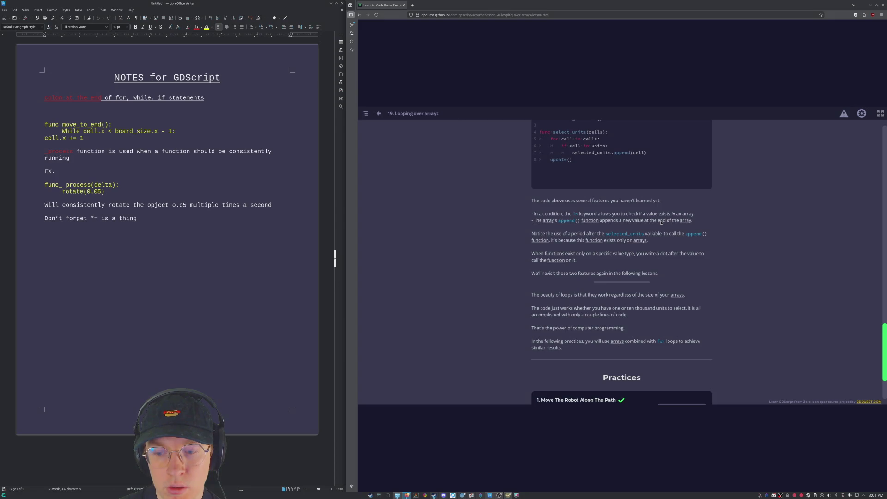
Highlight 'cell' in the lesson's append example line to study it.
{"action": "scroll", "coordinate": [660, 222], "scroll_direction": "down", "scroll_amount": 2}
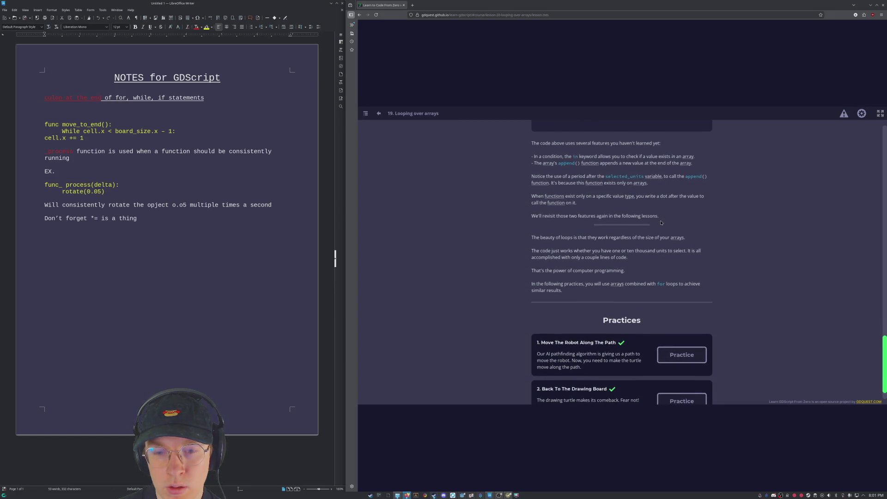
{"action": "scroll", "coordinate": [661, 222], "scroll_direction": "up", "scroll_amount": 5}
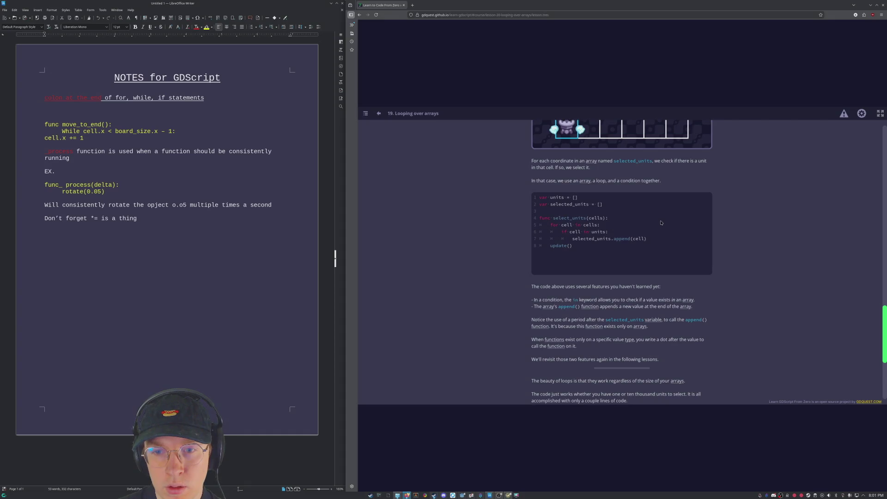
{"action": "scroll", "coordinate": [660, 222], "scroll_direction": "down", "scroll_amount": 2}
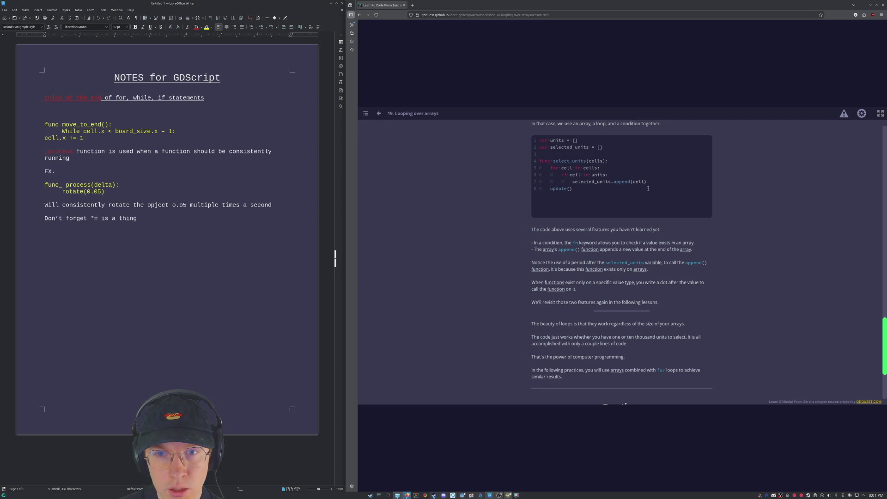
{"action": "left_click_drag", "start_coordinate": [645, 182], "coordinate": [632, 184]}
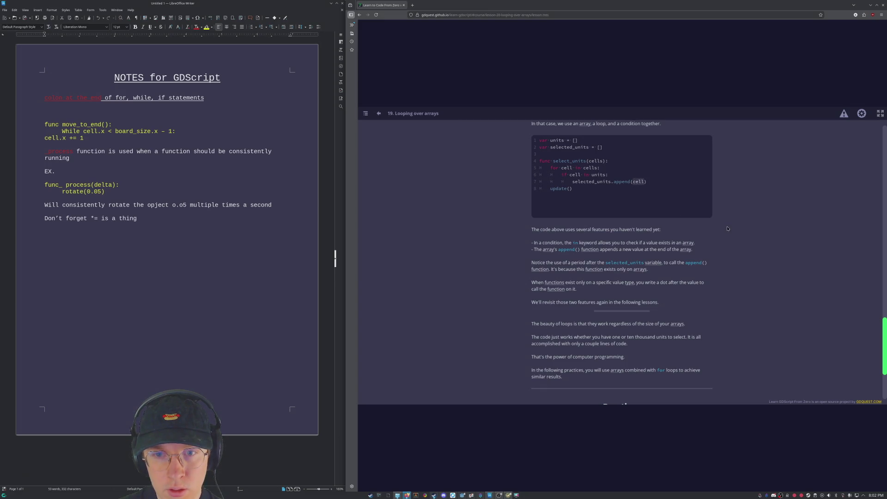
{"action": "left_click", "coordinate": [726, 241]}
Highlight the cells parameter of select_units and the selected_units.append(cell) line, then scroll down to Practices.
{"action": "scroll", "coordinate": [726, 242], "scroll_direction": "up", "scroll_amount": 2}
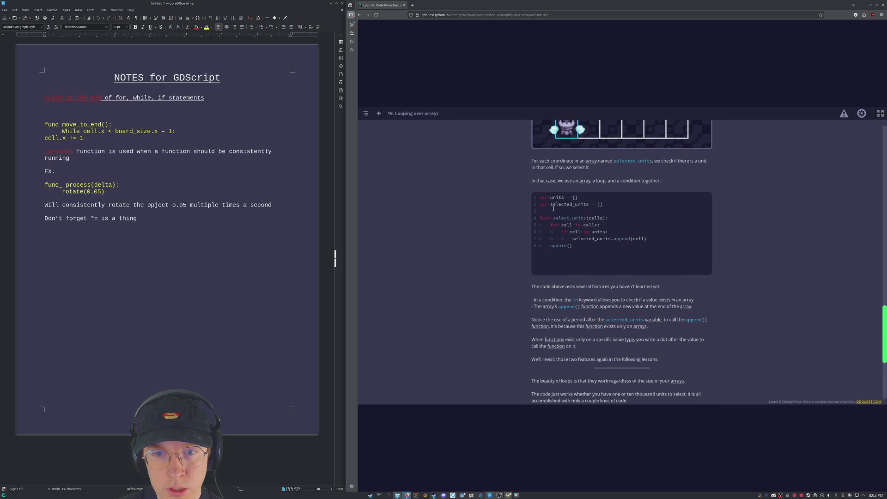
{"action": "scroll", "coordinate": [713, 218], "scroll_direction": "up", "scroll_amount": 2}
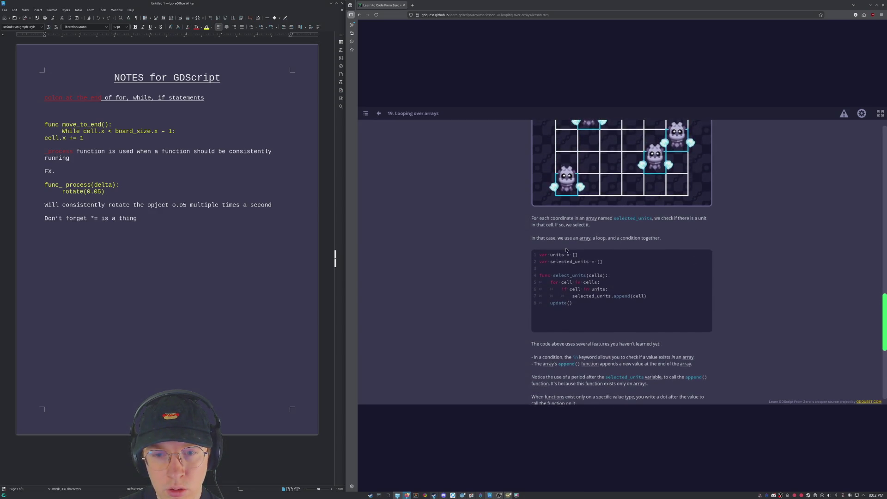
{"action": "left_click_drag", "start_coordinate": [588, 274], "coordinate": [602, 276]}
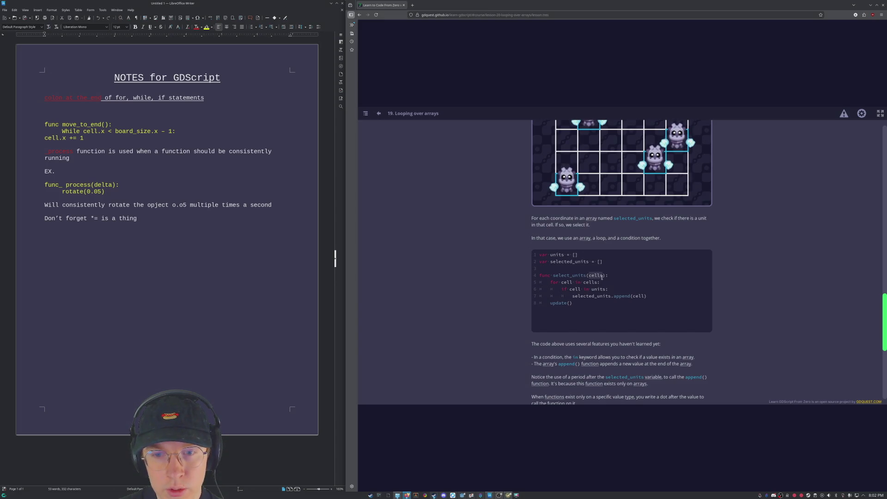
{"action": "left_click_drag", "start_coordinate": [539, 296], "coordinate": [647, 292]}
{"action": "left_click", "coordinate": [647, 291]}
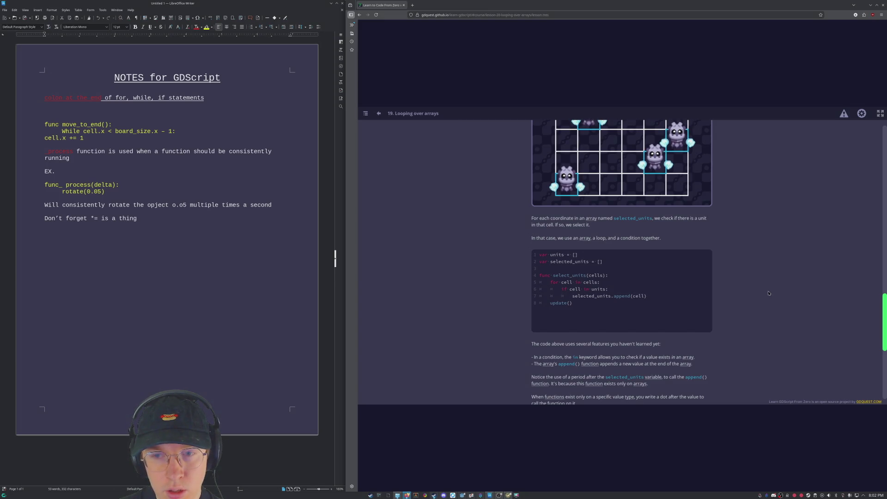
{"action": "scroll", "coordinate": [764, 291], "scroll_direction": "down", "scroll_amount": 1}
{"action": "scroll", "coordinate": [764, 292], "scroll_direction": "down", "scroll_amount": 6}
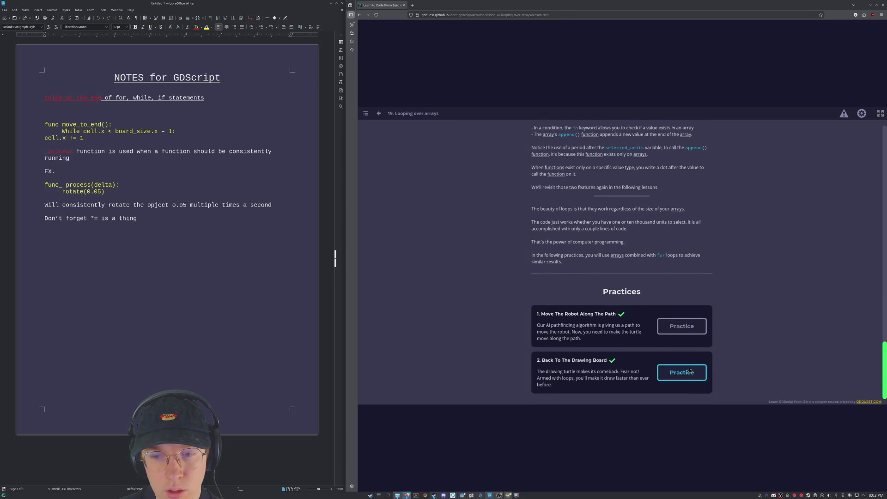
{"action": "left_click", "coordinate": [682, 372]}
{"action": "left_click", "coordinate": [561, 154]}
{"action": "left_click", "coordinate": [561, 152]}
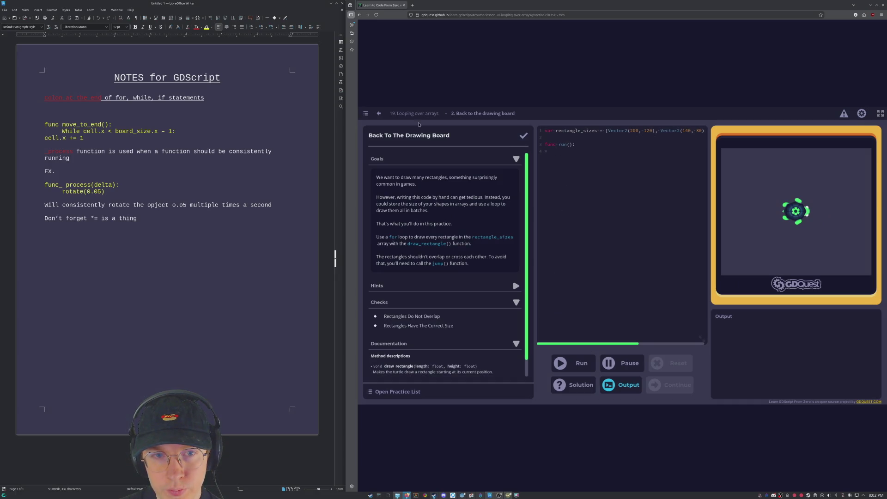
{"action": "left_click", "coordinate": [401, 114]}
{"action": "scroll", "coordinate": [601, 237], "scroll_direction": "down", "scroll_amount": 15}
{"action": "scroll", "coordinate": [595, 218], "scroll_direction": "up", "scroll_amount": 5}
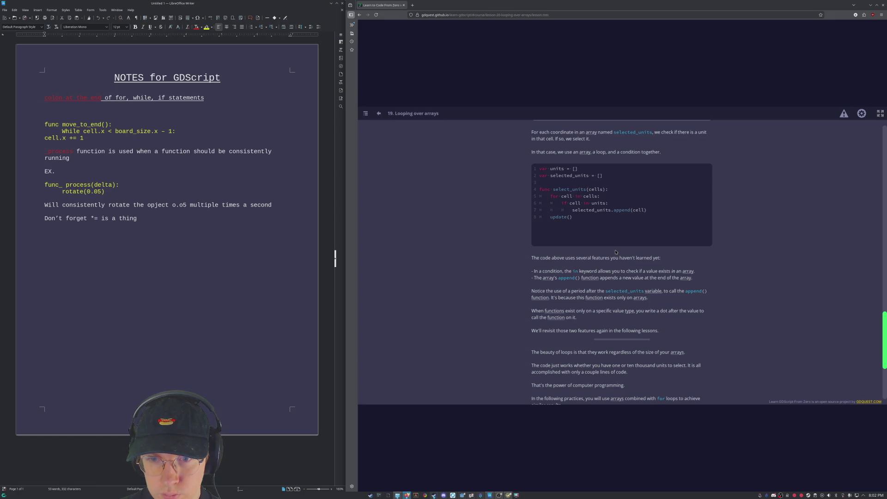
{"action": "scroll", "coordinate": [745, 302], "scroll_direction": "down", "scroll_amount": 1}
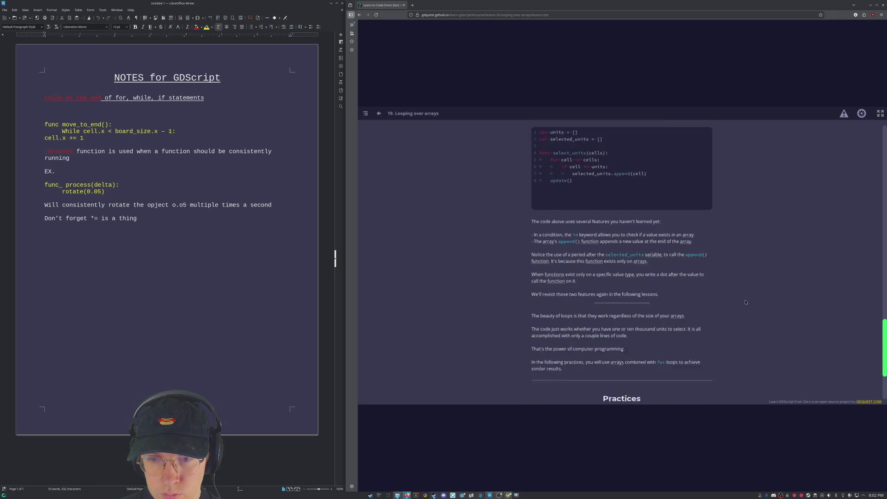
{"action": "scroll", "coordinate": [745, 302], "scroll_direction": "down", "scroll_amount": 3}
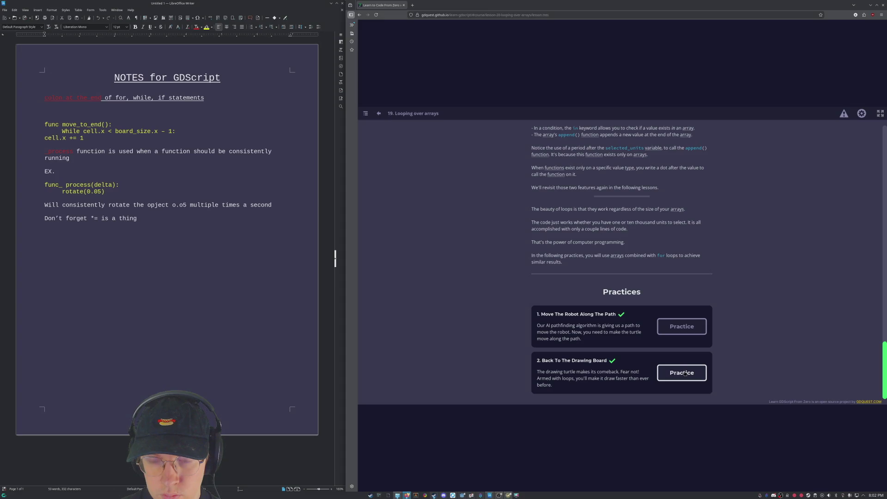
{"action": "left_click", "coordinate": [684, 374]}
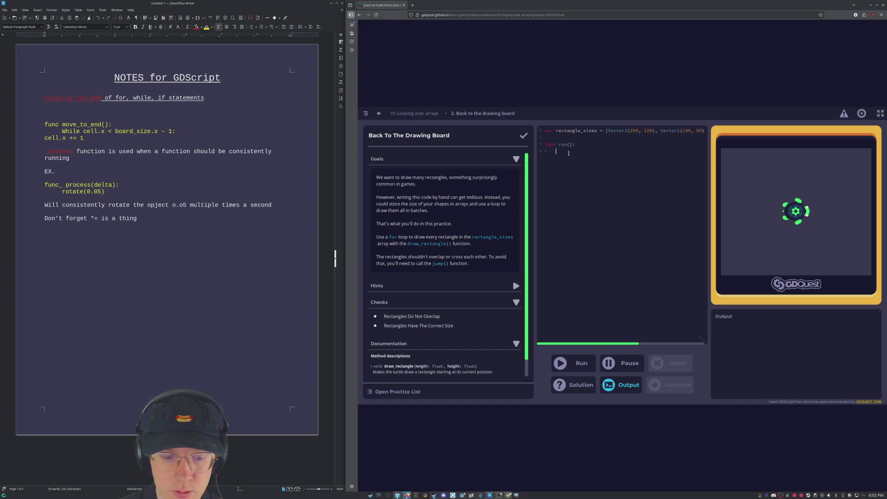
Write the loop header 'for size in rectangle_sizes' in run().
{"action": "type", "text": "f"}
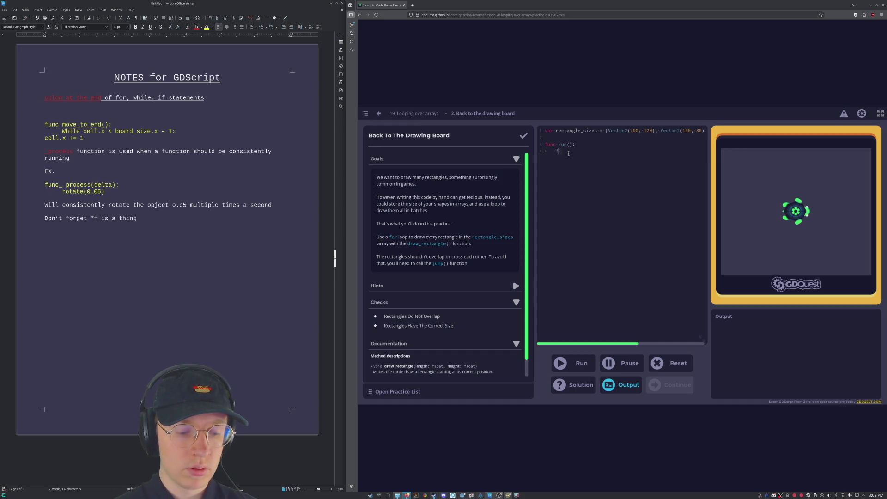
{"action": "key", "text": "BackSpace"}
{"action": "key", "text": "BackSpace"}
{"action": "key", "text": "BackSpace"}
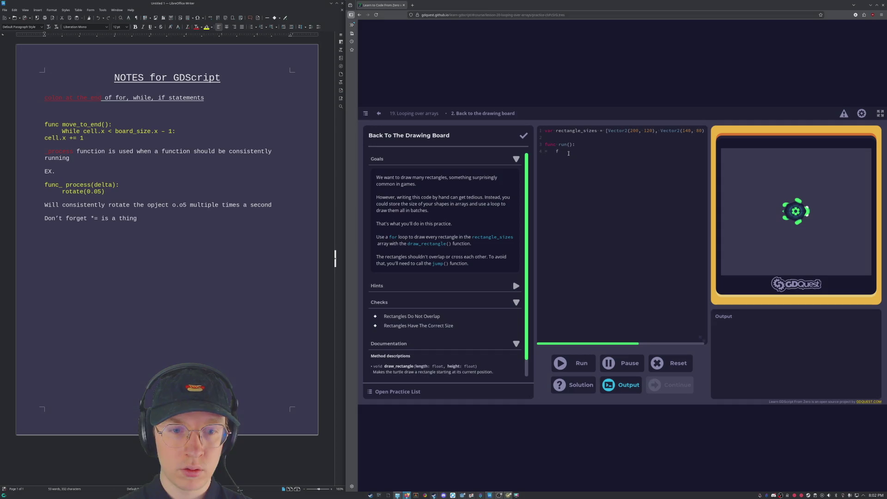
{"action": "type", "text": "fo"}
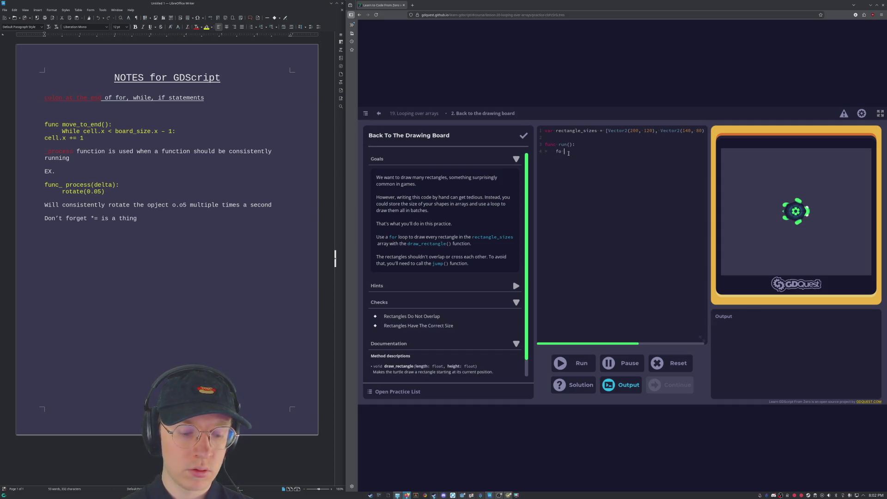
{"action": "type", "text": " size in "}
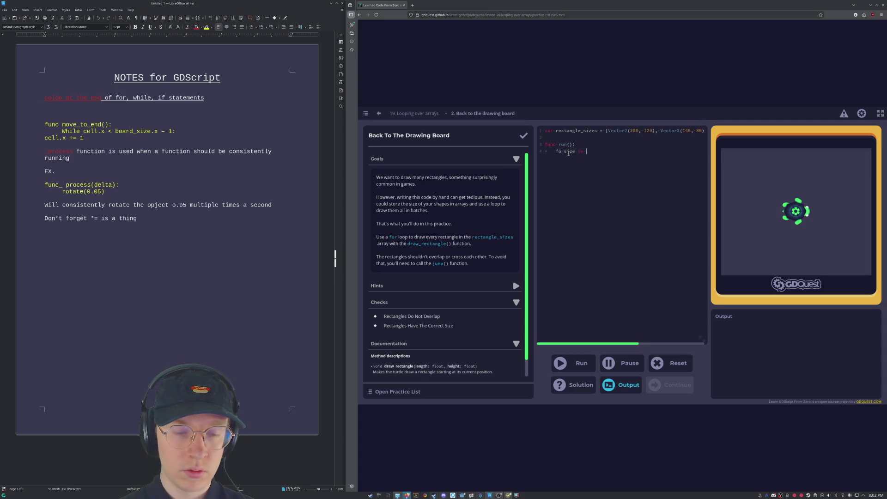
{"action": "type", "text": "rectang"}
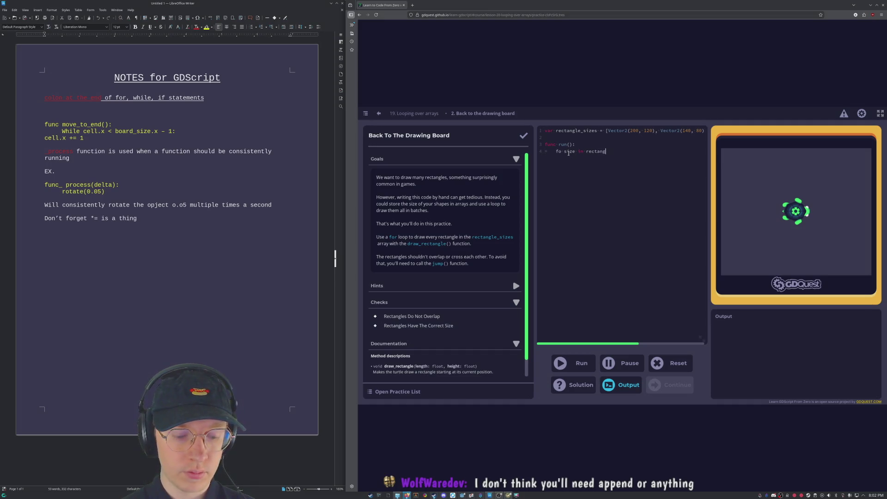
{"action": "type", "text": "le"}
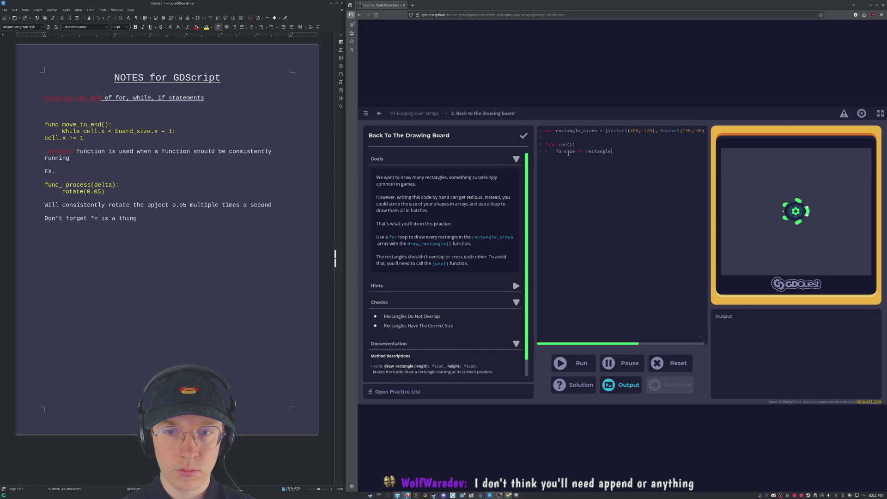
{"action": "type", "text": "_sizes:"}
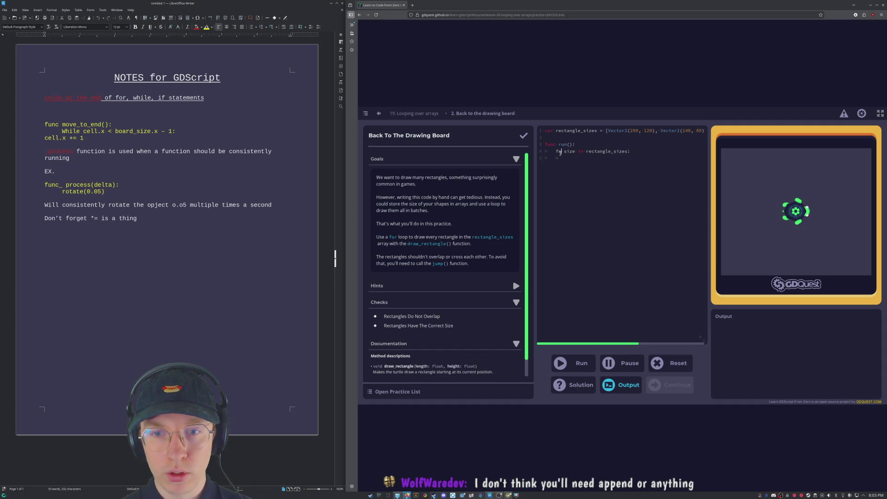
{"action": "type", "text": "r"}
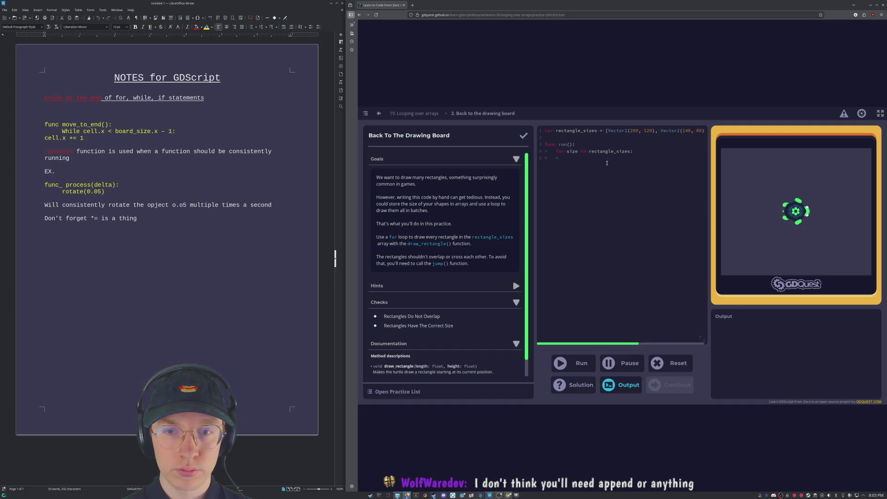
Add draw_rectangle(size.x, size.y) and jump.append(size.x) as the loop body.
{"action": "left_click", "coordinate": [607, 163]}
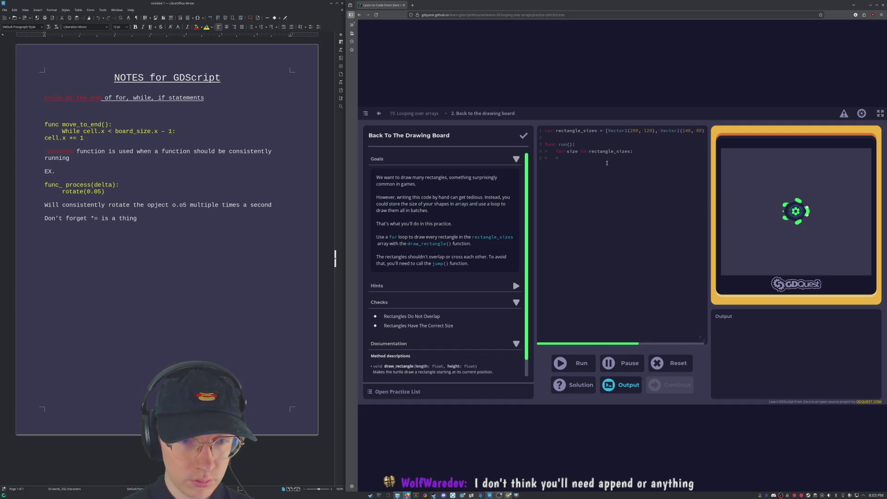
{"action": "type", "text": "dr"}
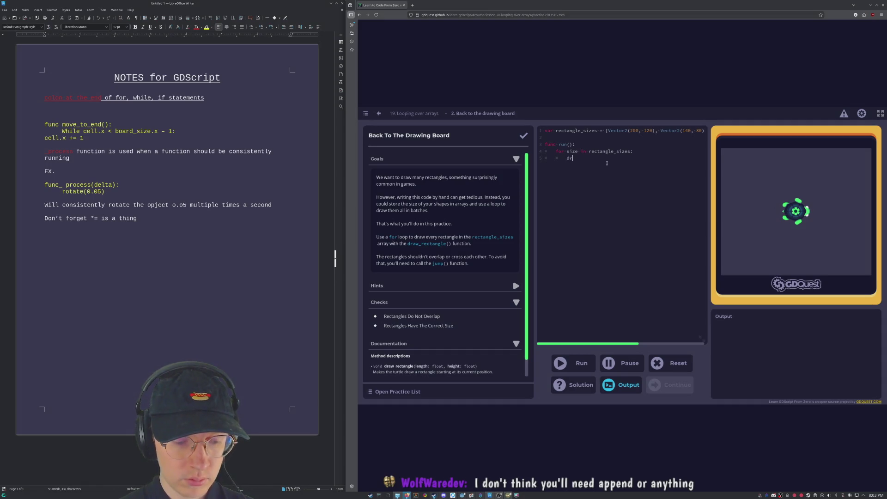
{"action": "type", "text": "aw_rectan"}
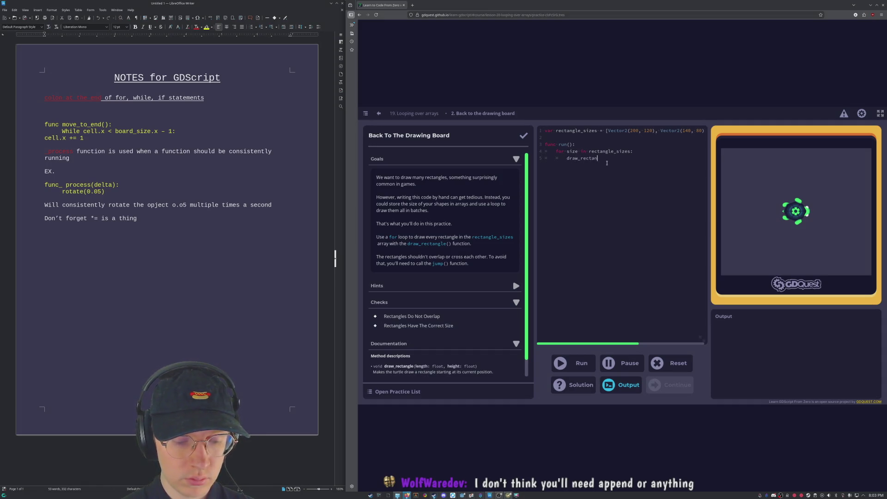
{"action": "type", "text": "gle(size."}
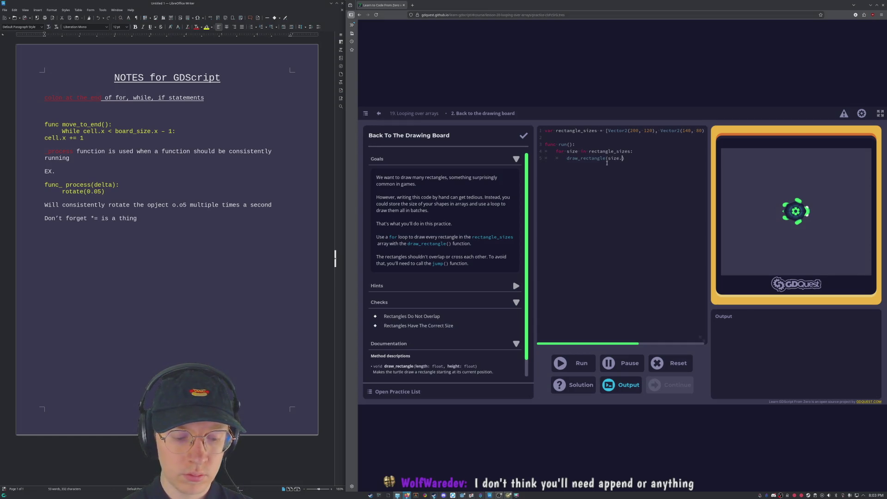
{"action": "type", "text": "x, "}
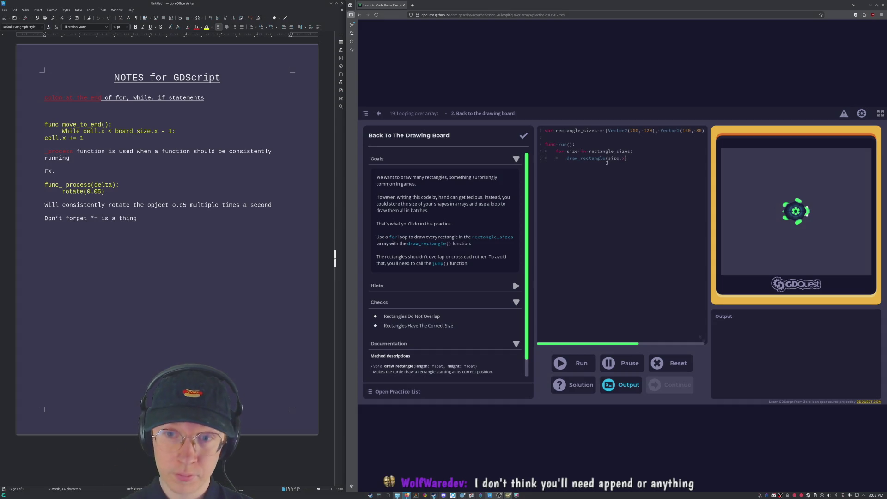
{"action": "type", "text": "size.y"}
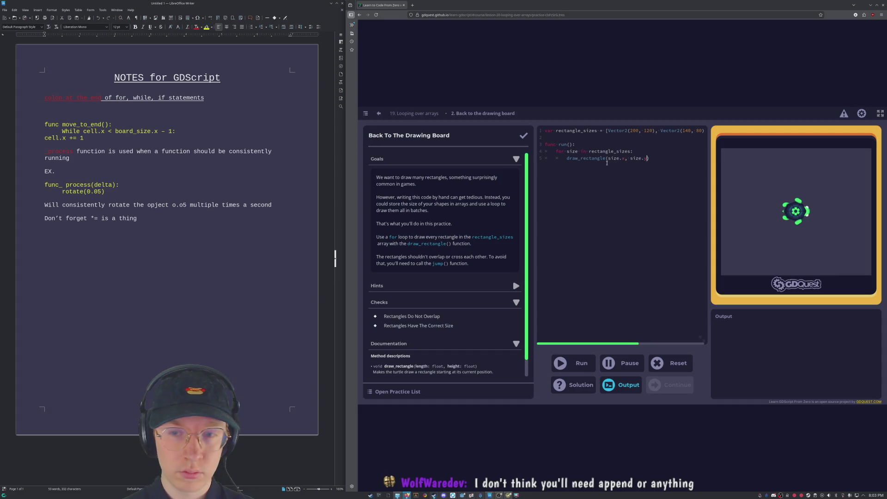
{"action": "key", "text": "End"}
{"action": "key", "text": "Return"}
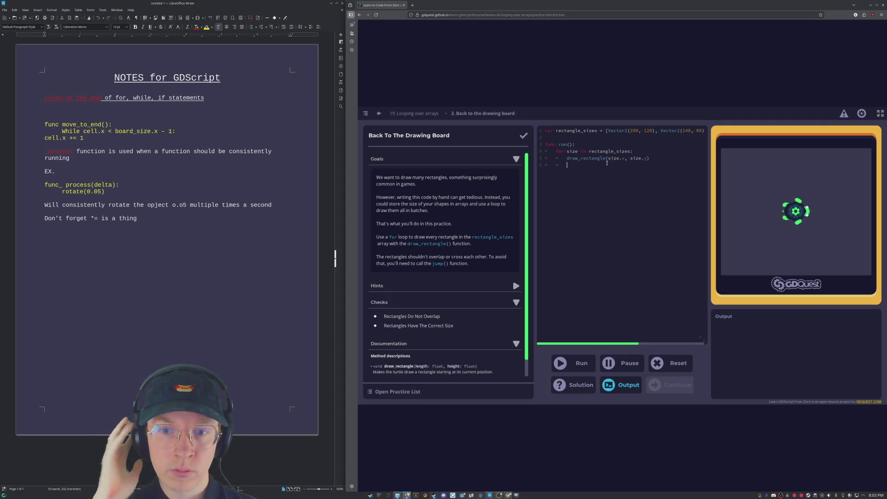
{"action": "type", "text": ".append"}
{"action": "left_click", "coordinate": [606, 165]}
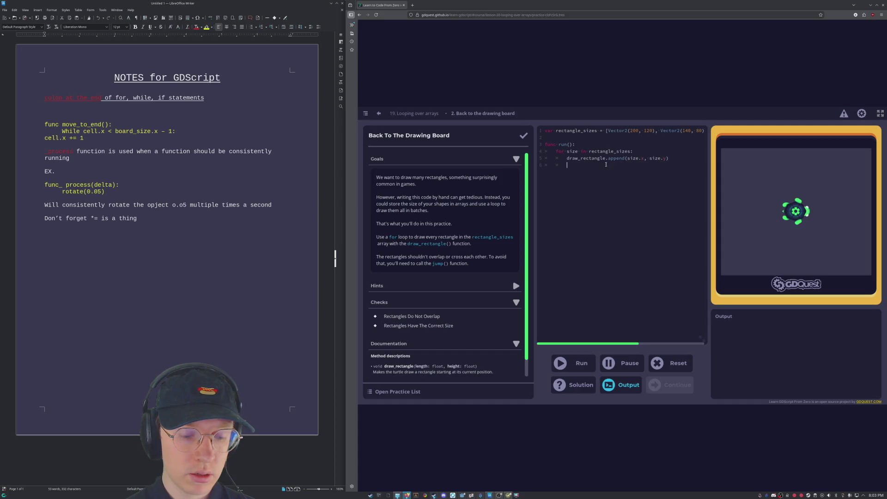
{"action": "type", "text": "jump"}
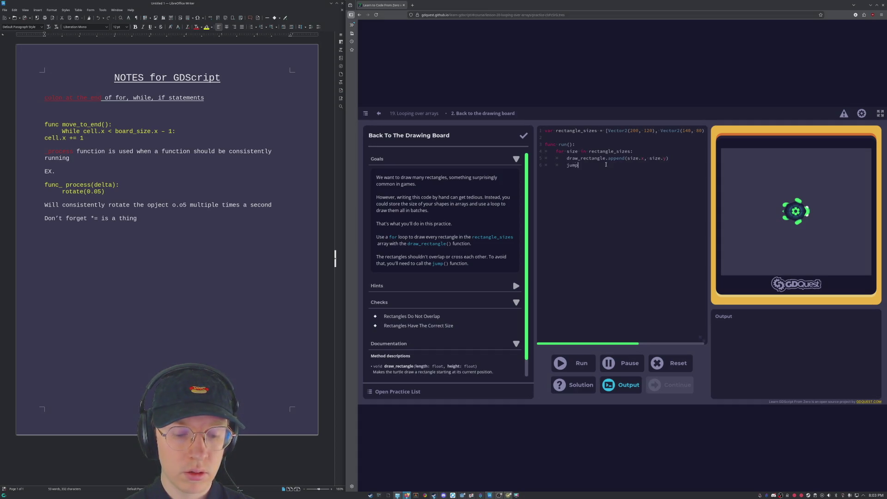
{"action": "type", "text": ".appen"}
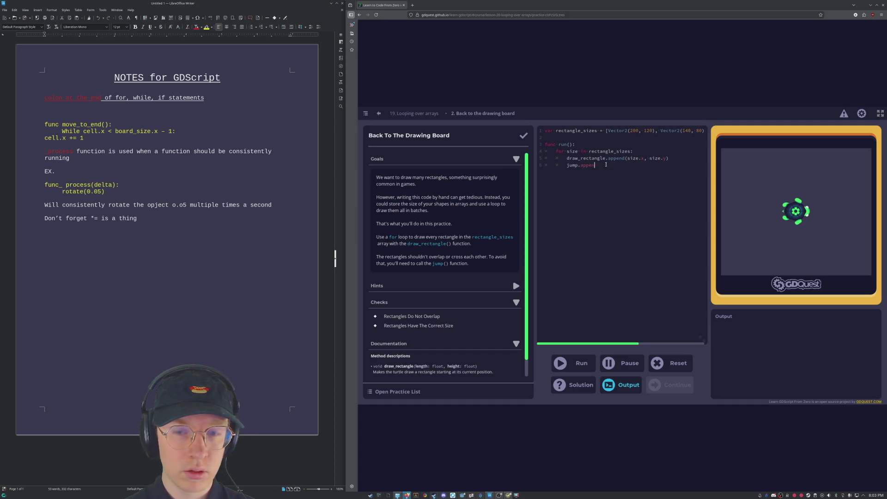
{"action": "type", "text": "d(size.x"}
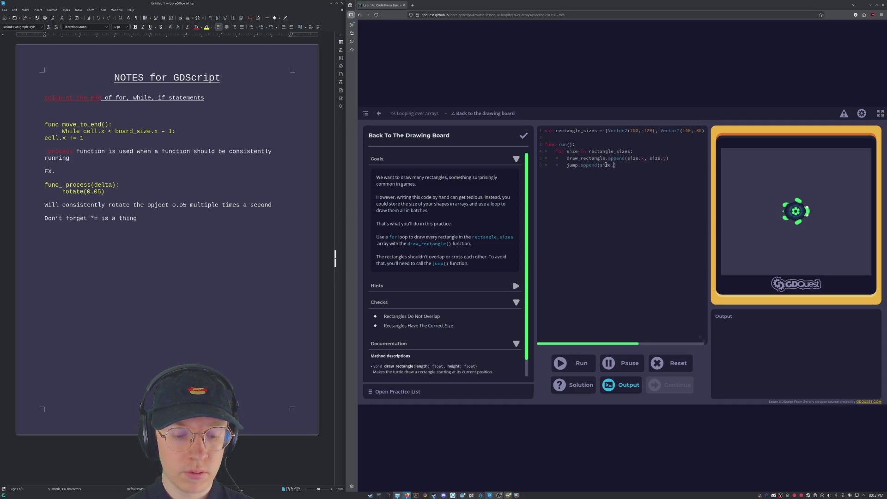
Run the code, get the undeclared draw_rectangle error, and fix the stray append on the draw line.
{"action": "key", "text": "ctrl+Return"}
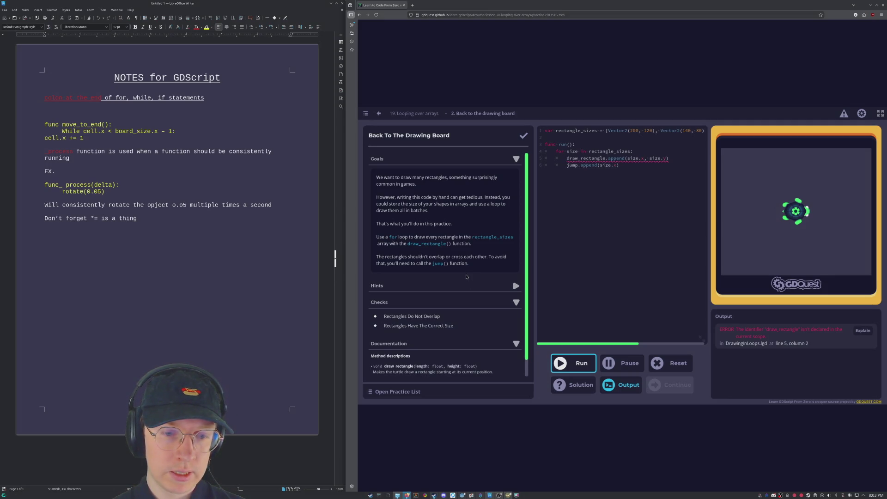
{"action": "double_click", "coordinate": [623, 158]}
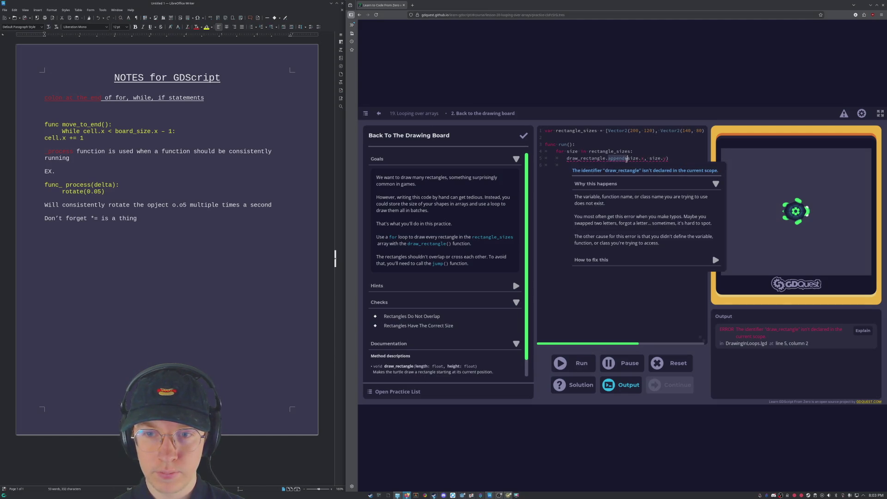
{"action": "left_click", "coordinate": [621, 165]}
{"action": "type", "text": "jump.append(size.x)"}
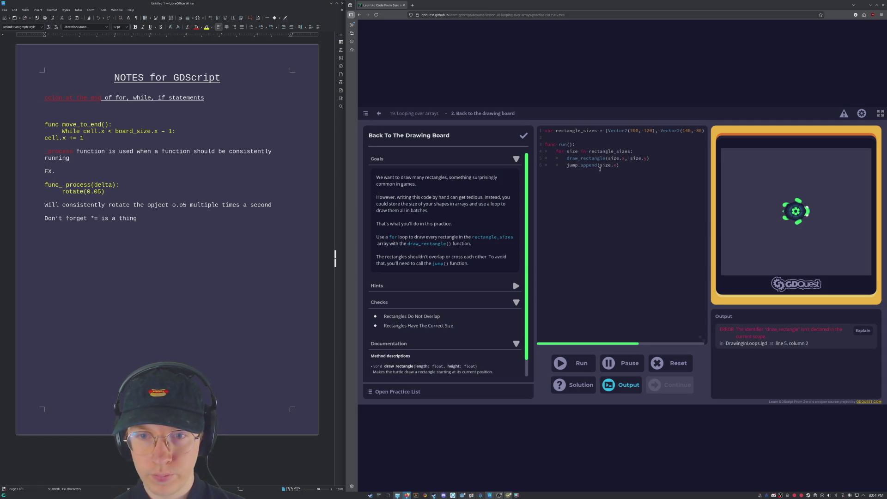
Change line 6 to jump(size.x), fix its indentation, and run: sizes pass but rectangles overlap.
{"action": "left_click", "coordinate": [599, 165]}
{"action": "key", "text": "BackSpace"}
{"action": "key", "text": "BackSpace"}
{"action": "key", "text": "BackSpace"}
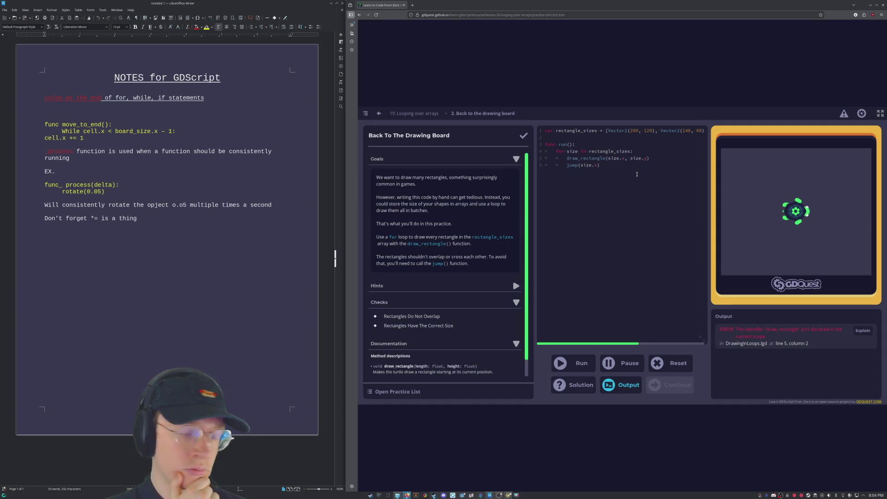
{"action": "scroll", "coordinate": [446, 315], "scroll_direction": "down", "scroll_amount": 1}
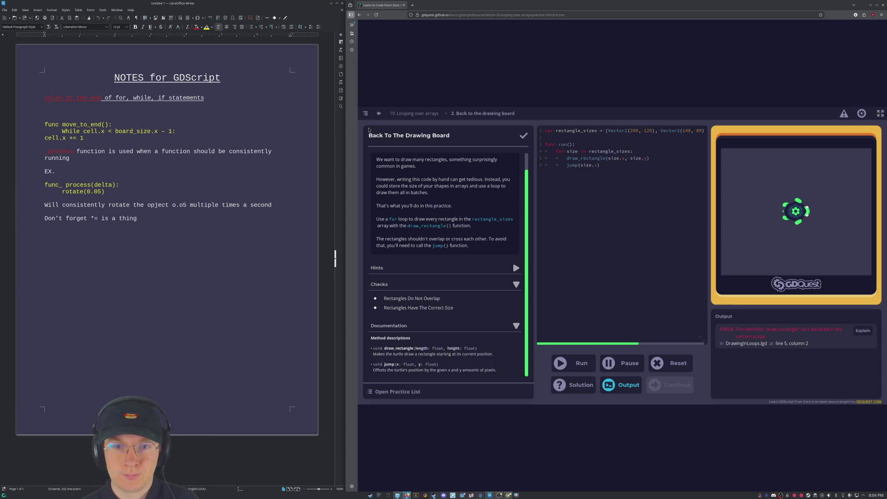
{"action": "key", "text": "Tab"}
{"action": "left_click", "coordinate": [572, 364]}
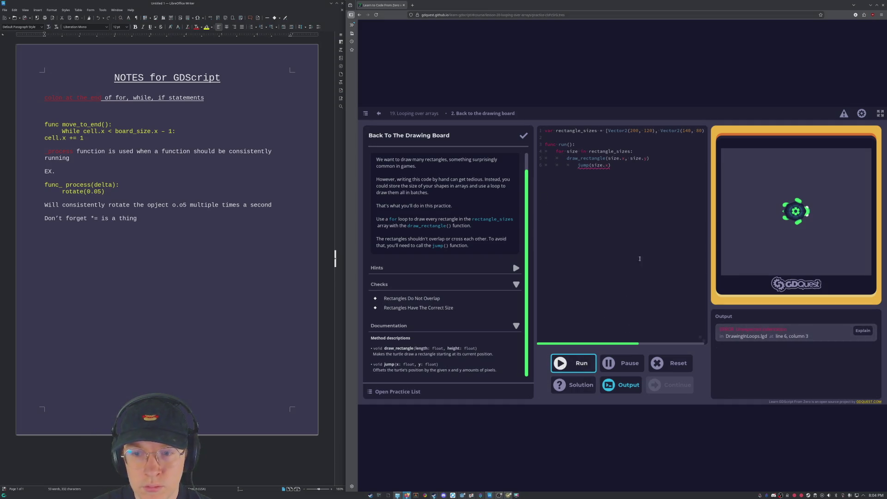
{"action": "left_click", "coordinate": [577, 165]}
{"action": "key", "text": "BackSpace"}
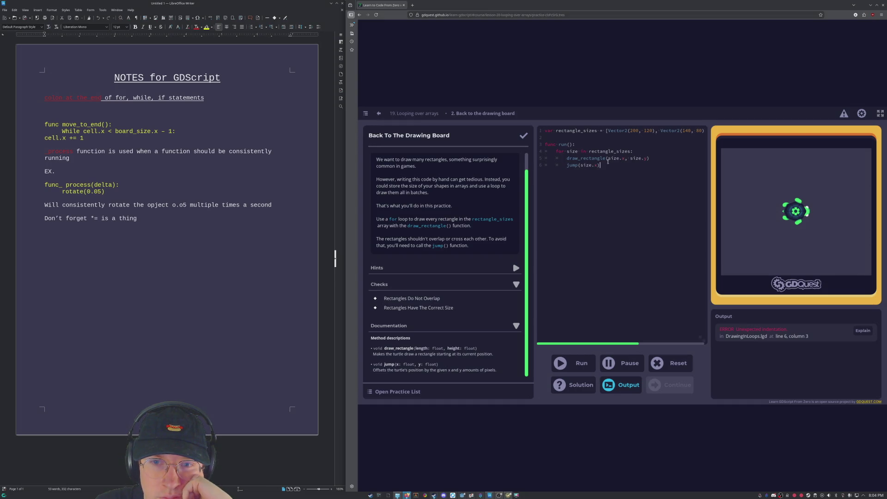
{"action": "key", "text": "ctrl+Return"}
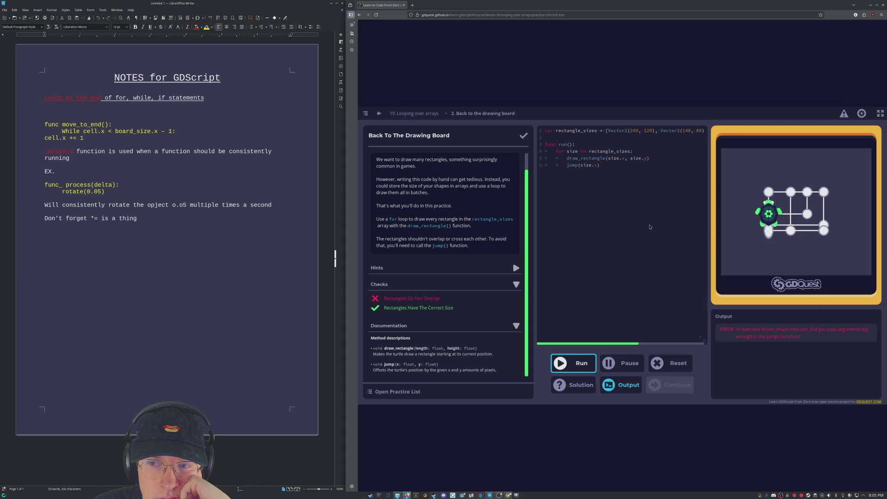
Change the call to jump(size.x, size.y), run so both checks pass, and stay on the practice.
{"action": "left_click", "coordinate": [600, 165]}
{"action": "type", "text": ", size."}
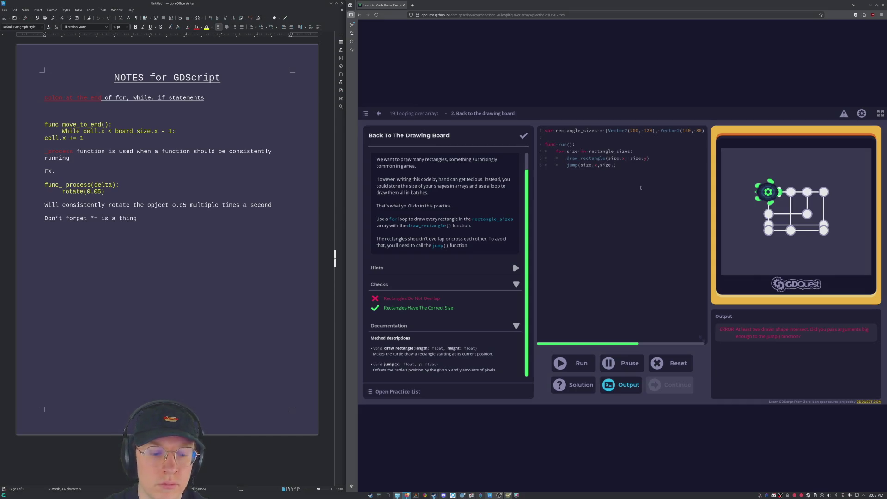
{"action": "type", "text": "y"}
{"action": "left_click", "coordinate": [582, 369]}
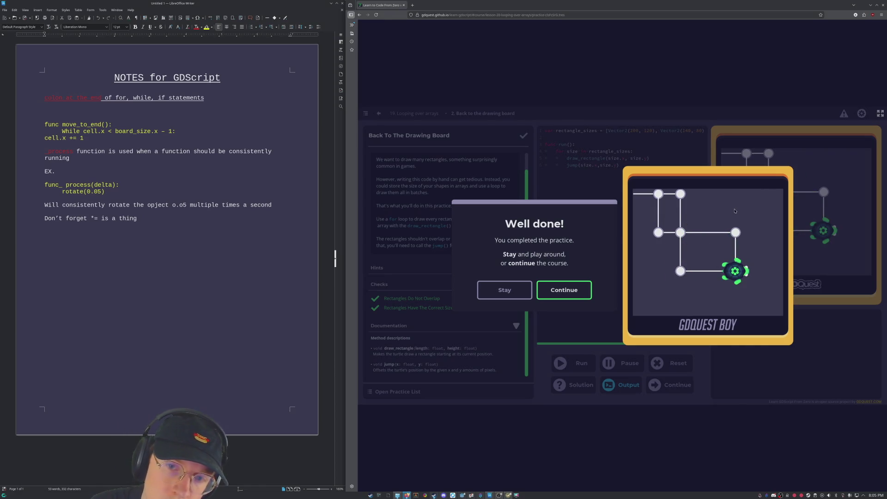
{"action": "left_click", "coordinate": [527, 285]}
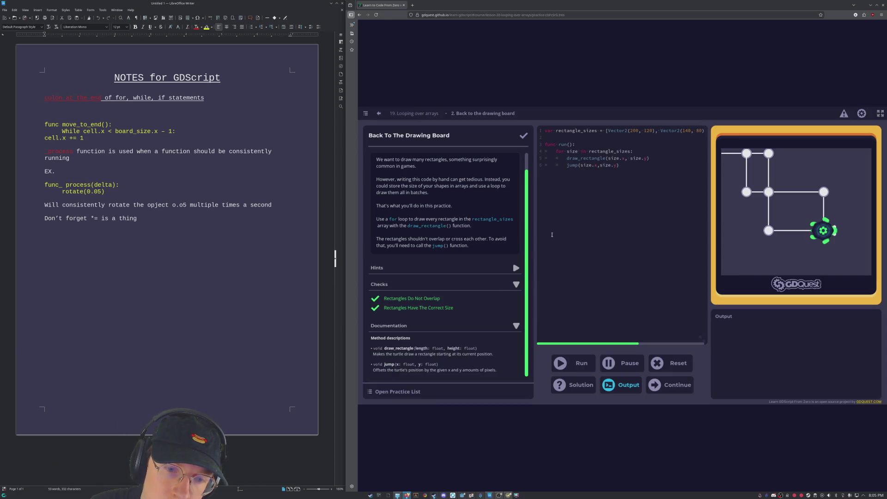
{"action": "left_click", "coordinate": [615, 173]}
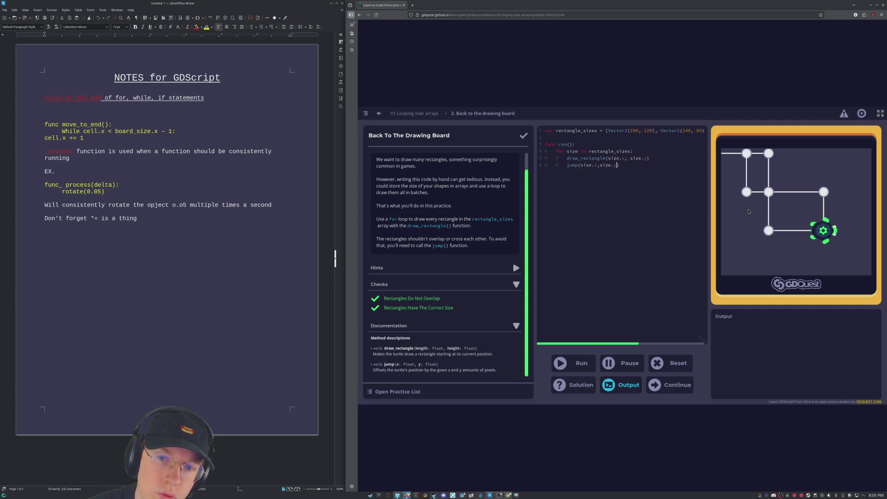
{"action": "key", "text": "Left"}
{"action": "key", "text": "Left"}
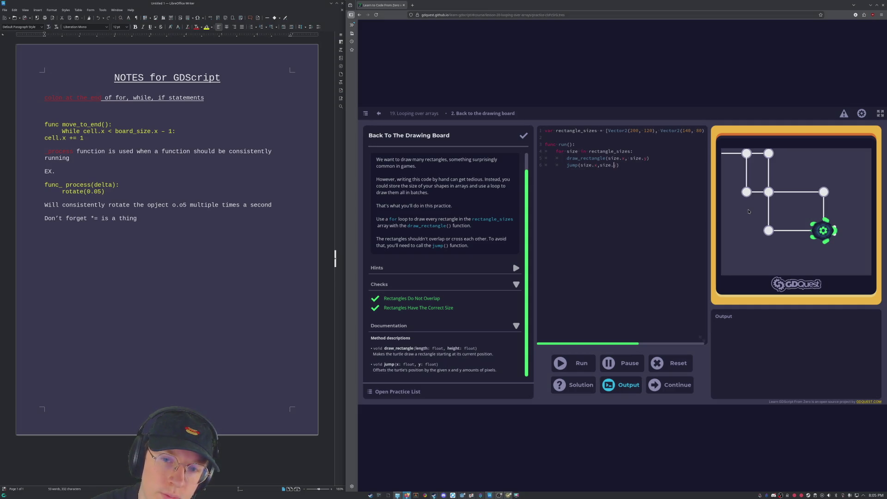
{"action": "key", "text": "Left"}
{"action": "key", "text": "Left"}
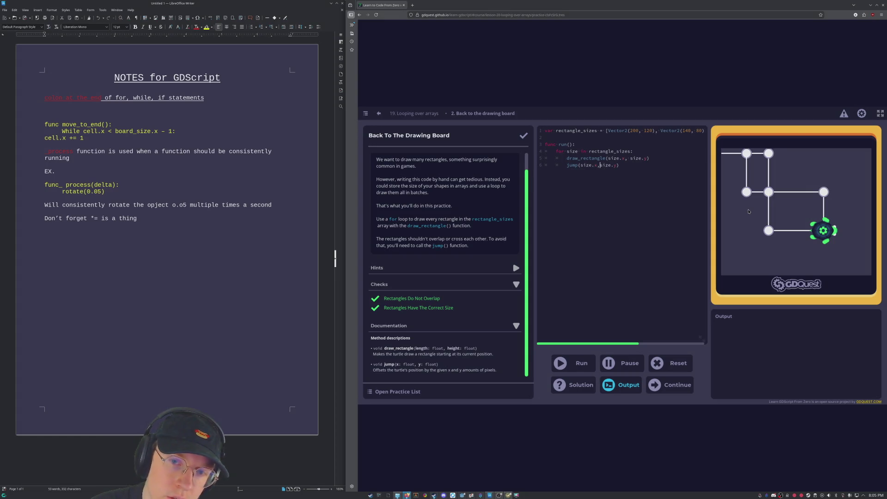
{"action": "key", "text": "Right"}
{"action": "key", "text": "Right"}
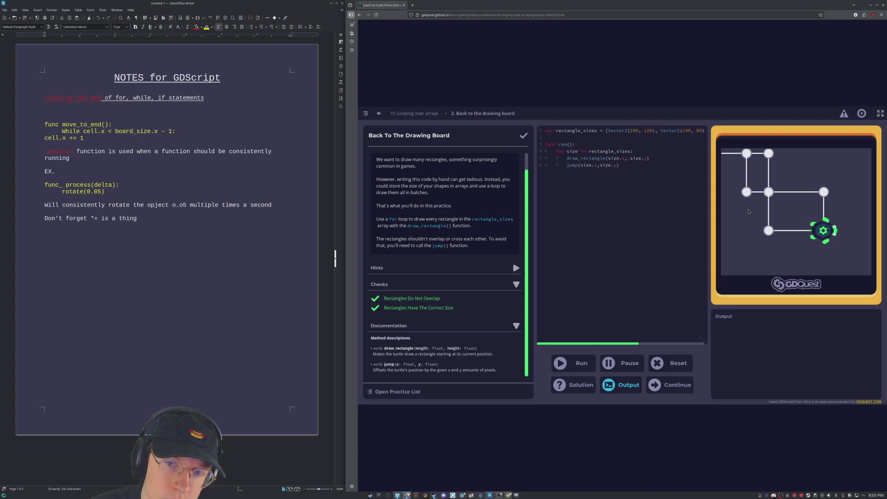
{"action": "key", "text": "Right"}
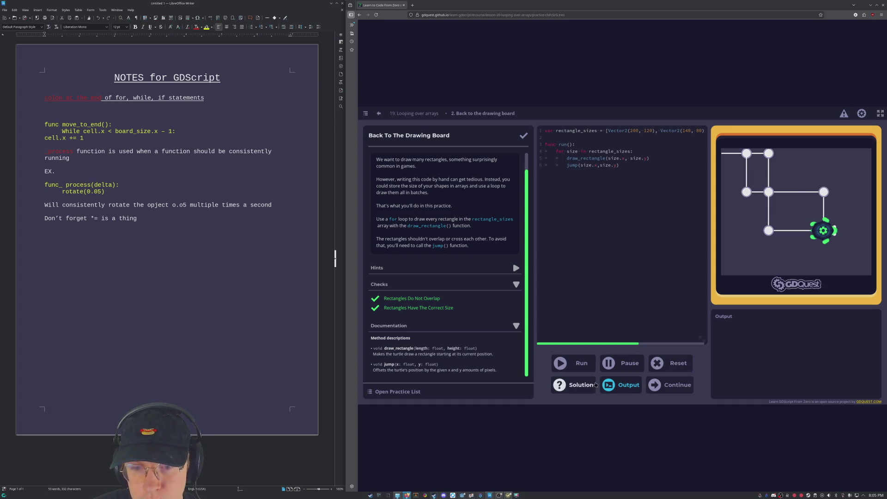
Show the suggested solution, change the jump call to jump(size.x, 0), and rerun the passing code.
{"action": "left_click", "coordinate": [575, 385]}
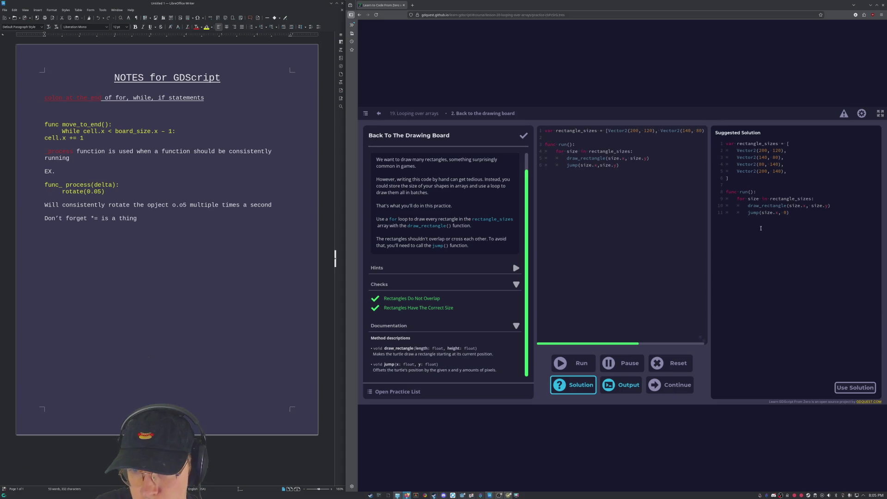
{"action": "left_click", "coordinate": [601, 228]}
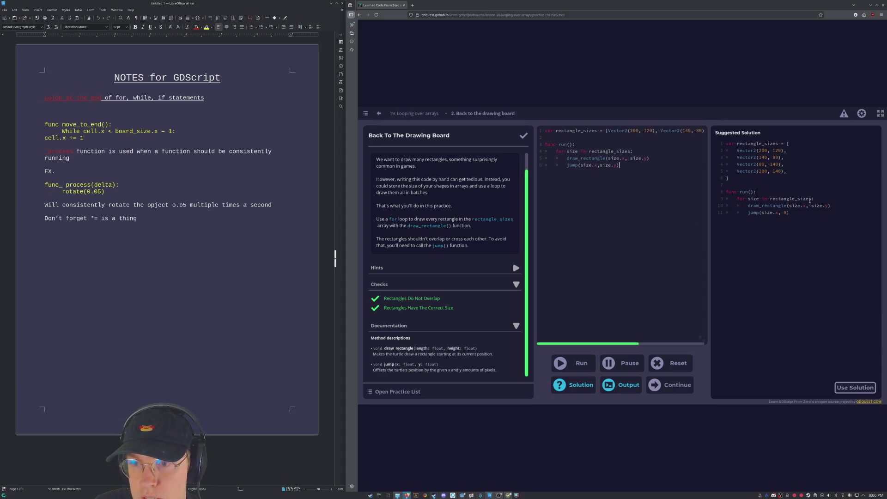
{"action": "left_click_drag", "start_coordinate": [618, 164], "coordinate": [600, 165]}
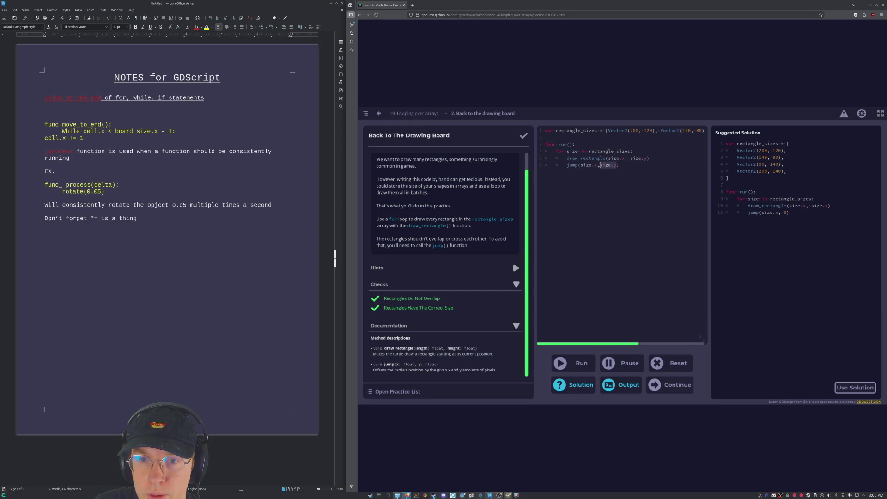
{"action": "type", "text": "0"}
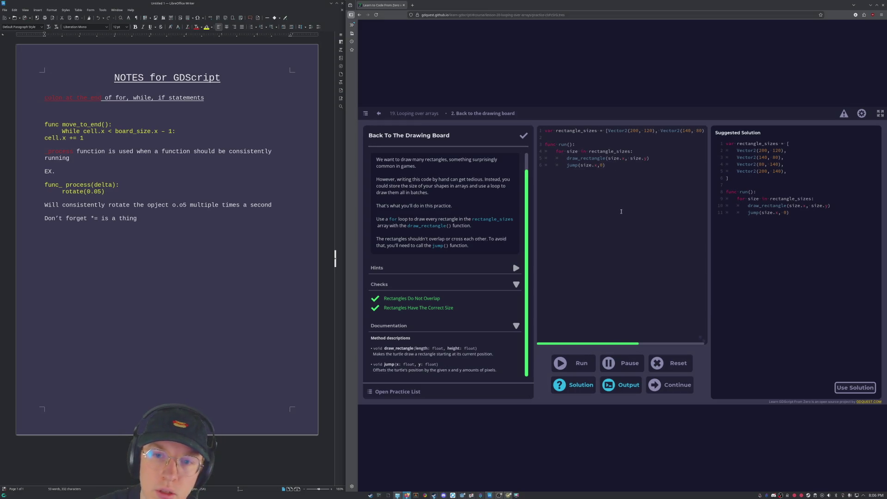
{"action": "left_click", "coordinate": [573, 363]}
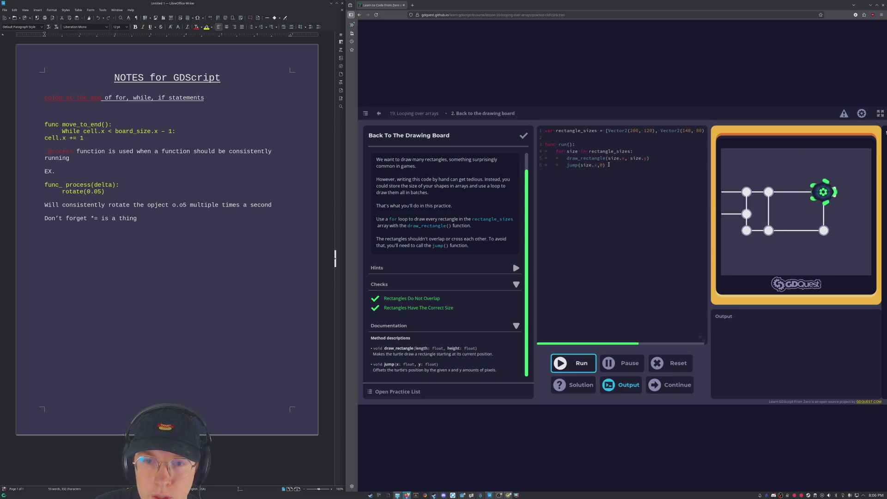
Select all six lines of the rectangle loop script for copying into the notes.
{"action": "left_click_drag", "start_coordinate": [578, 151], "coordinate": [567, 151]}
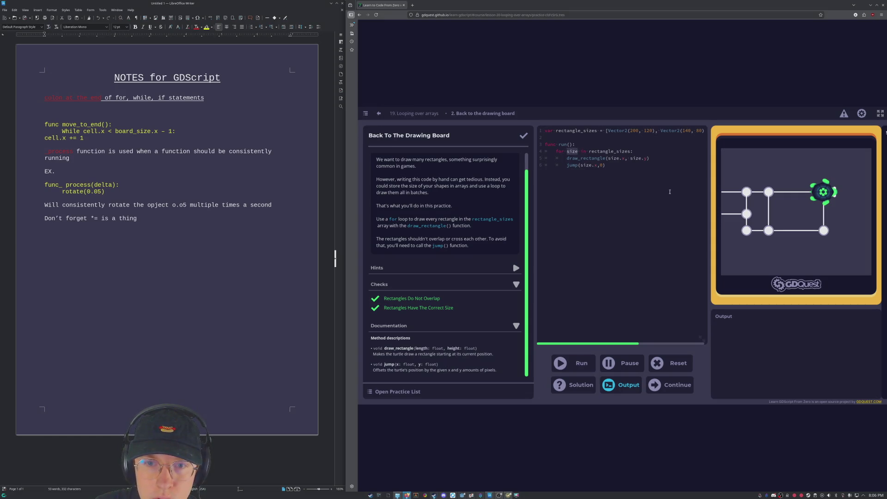
{"action": "left_click", "coordinate": [604, 166]}
{"action": "left_click", "coordinate": [83, 246]}
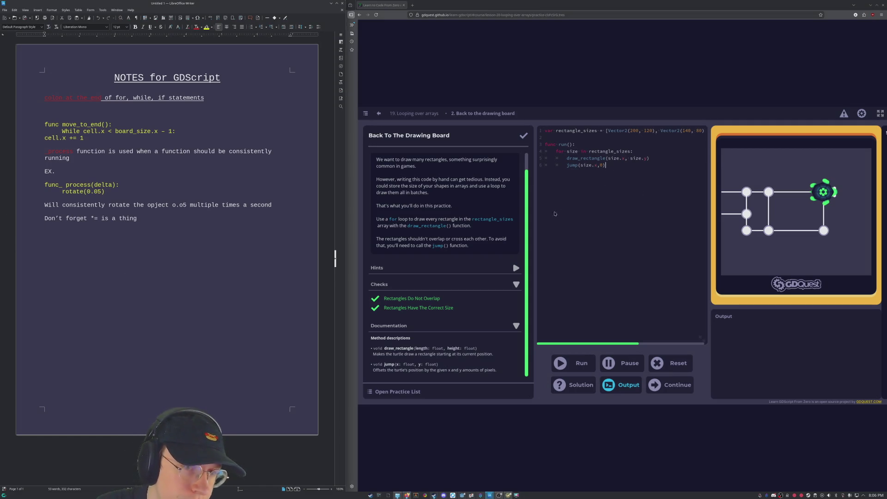
{"action": "mouse_move", "coordinate": [619, 168]}
{"action": "left_mouse_down"}
{"action": "mouse_move", "coordinate": [573, 149]}
{"action": "mouse_move", "coordinate": [554, 125]}
{"action": "left_mouse_up"}
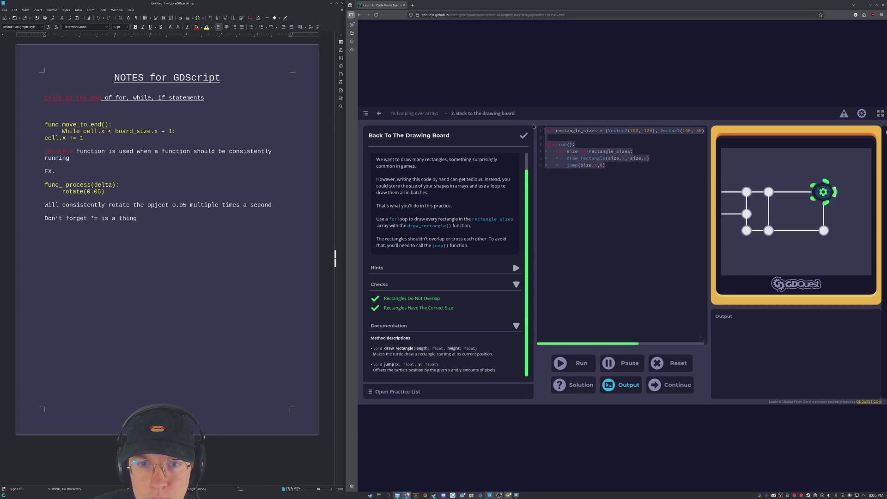
{"action": "left_click", "coordinate": [236, 261]}
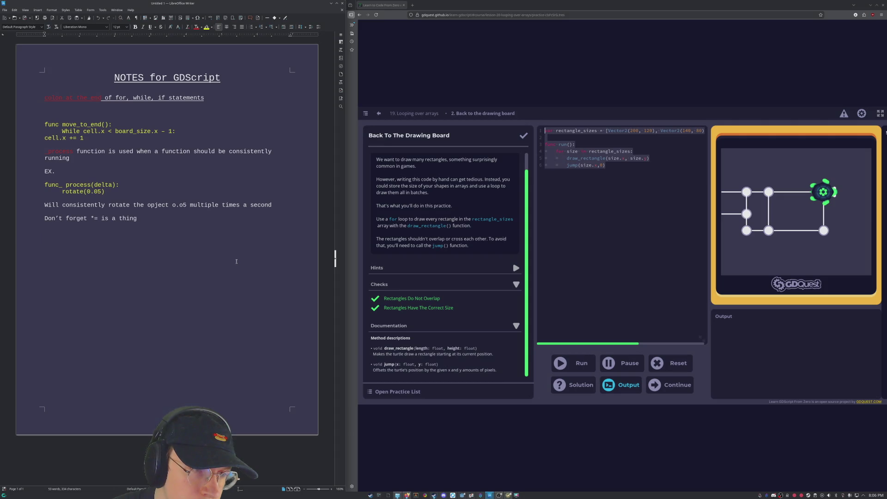
Paste the rectangle loop code below the notes as unformatted text.
{"action": "type", "text": "var rectangle_sizes = [Vector2(200, 120), Vector2(140, 80), Vector2(80, 140), Vector2(200, 140)]  func run(): \tfor size in rectangle_sizes: \t\tdraw_rectangle(size.x, size.y) \t\tjump(size.x,0)"}
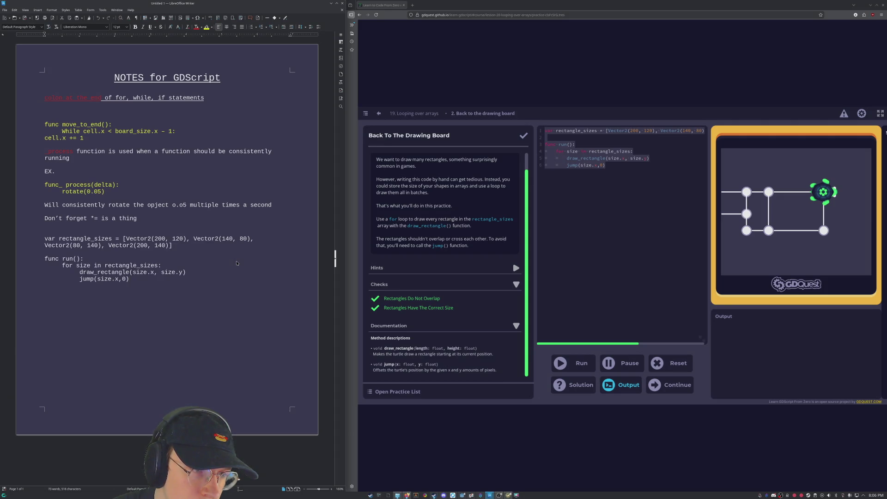
{"action": "key", "text": "ctrl+z"}
{"action": "key", "text": "ctrl+shift+v"}
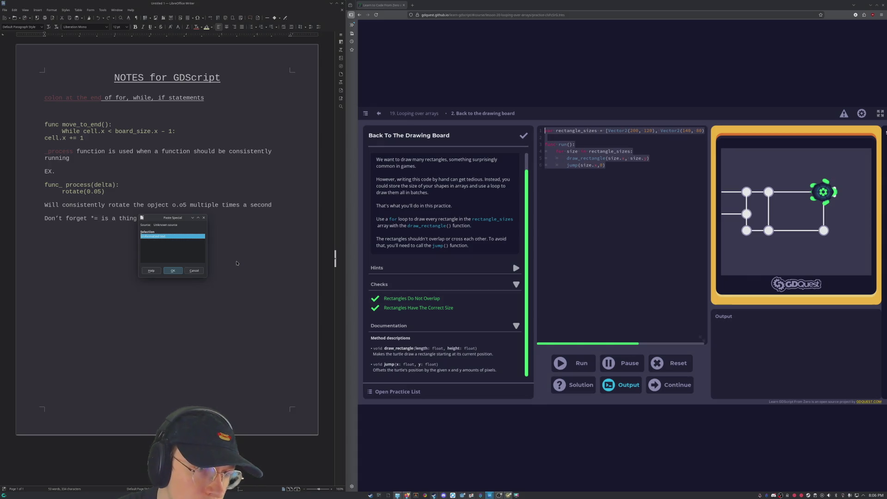
{"action": "left_click", "coordinate": [169, 272]}
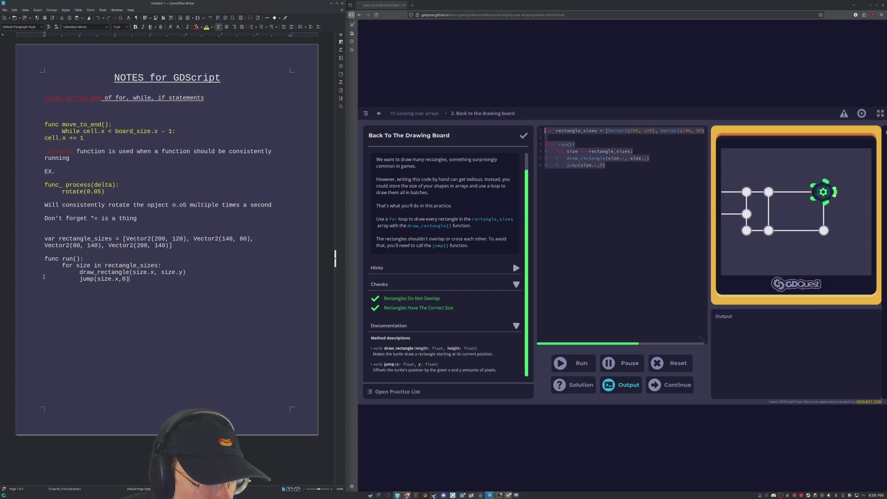
Highlight in yellow each 'size' in the for, draw_rectangle and jump lines.
{"action": "double_click", "coordinate": [76, 266]}
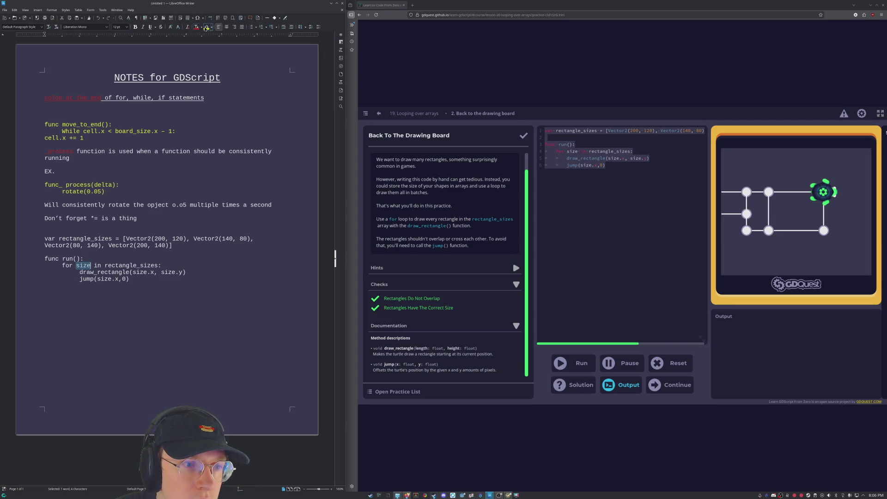
{"action": "left_click", "coordinate": [206, 27]}
{"action": "left_click", "coordinate": [129, 278]}
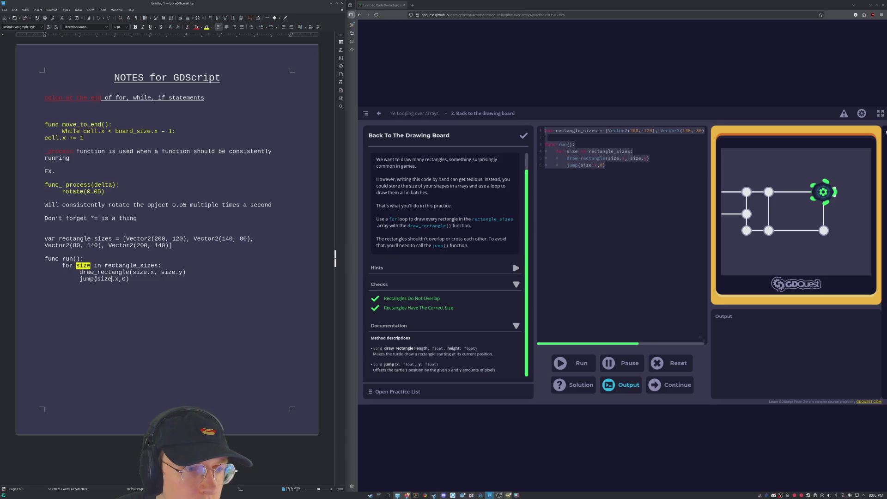
{"action": "left_click_drag", "start_coordinate": [133, 273], "coordinate": [148, 273]}
{"action": "left_click", "coordinate": [206, 27]}
{"action": "left_click_drag", "start_coordinate": [163, 273], "coordinate": [176, 273]}
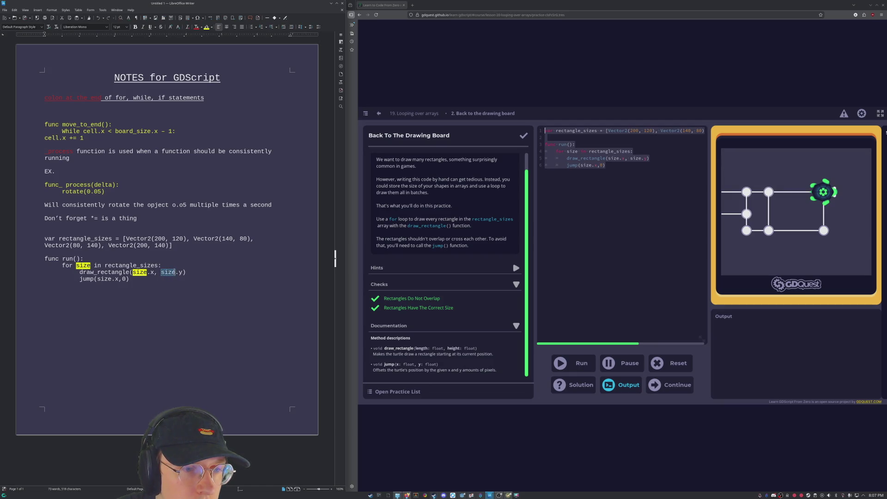
{"action": "left_click", "coordinate": [207, 27]}
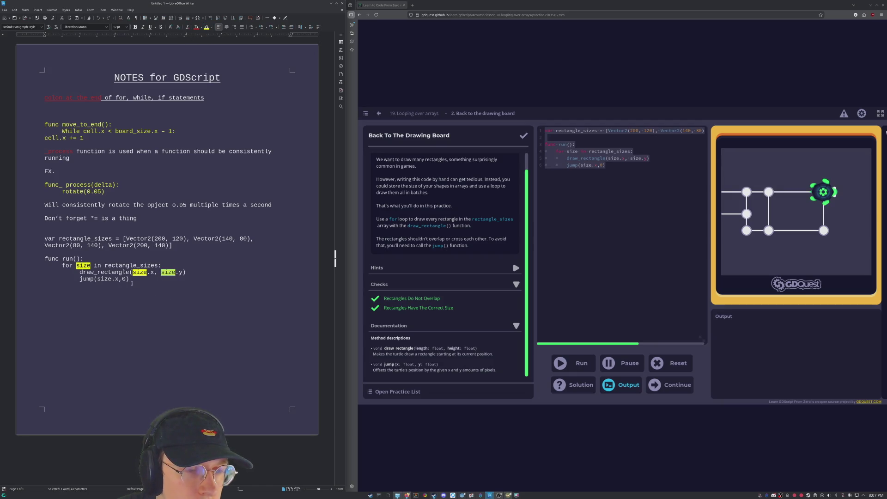
{"action": "left_click_drag", "start_coordinate": [97, 279], "coordinate": [112, 279]}
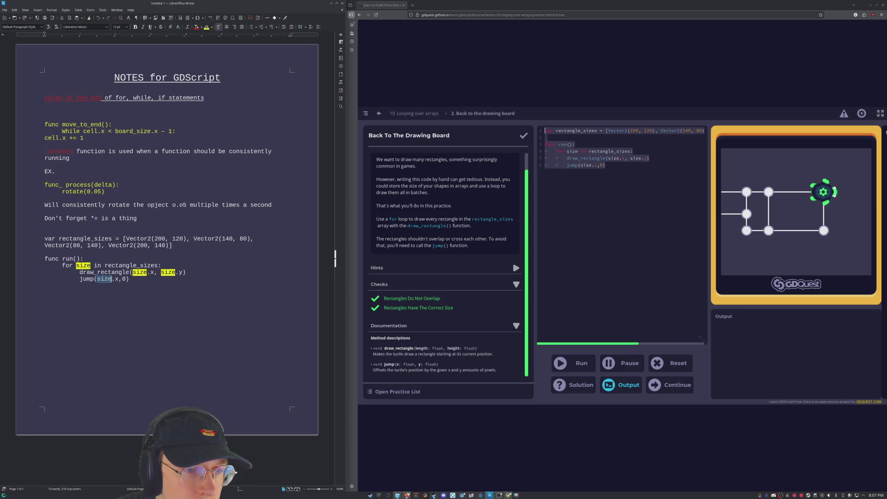
{"action": "left_click", "coordinate": [206, 26]}
{"action": "left_click", "coordinate": [139, 283]}
Restore the jump line's indentation and start a note reading 'can call (size) what'.
{"action": "left_click_drag", "start_coordinate": [62, 265], "coordinate": [92, 265]}
{"action": "mouse_move", "coordinate": [101, 265]}
{"action": "left_mouse_down"}
{"action": "mouse_move", "coordinate": [124, 266]}
{"action": "mouse_move", "coordinate": [84, 273]}
{"action": "left_mouse_up"}
{"action": "left_click", "coordinate": [83, 266]}
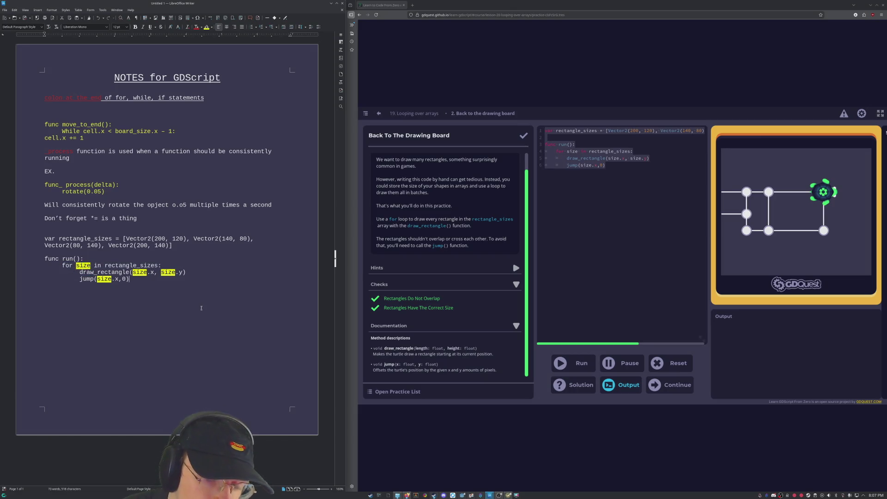
{"action": "key", "text": "ctrl+z"}
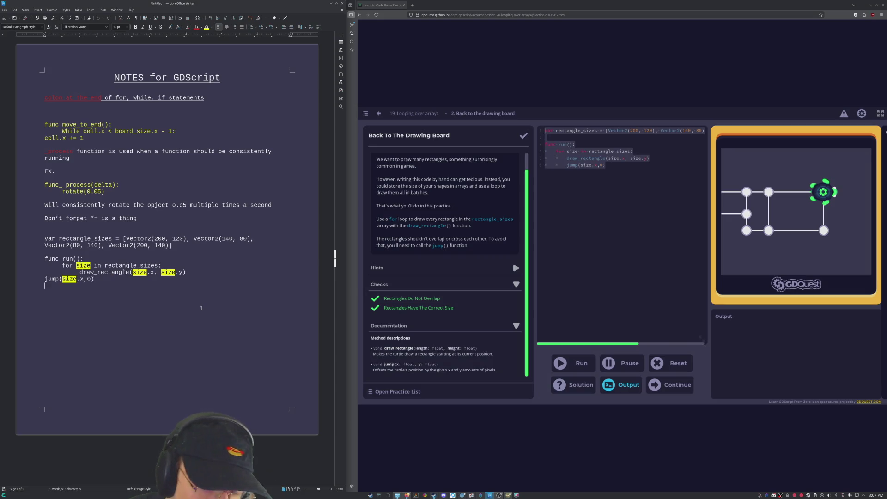
{"action": "key", "text": "Tab"}
{"action": "key", "text": "Tab"}
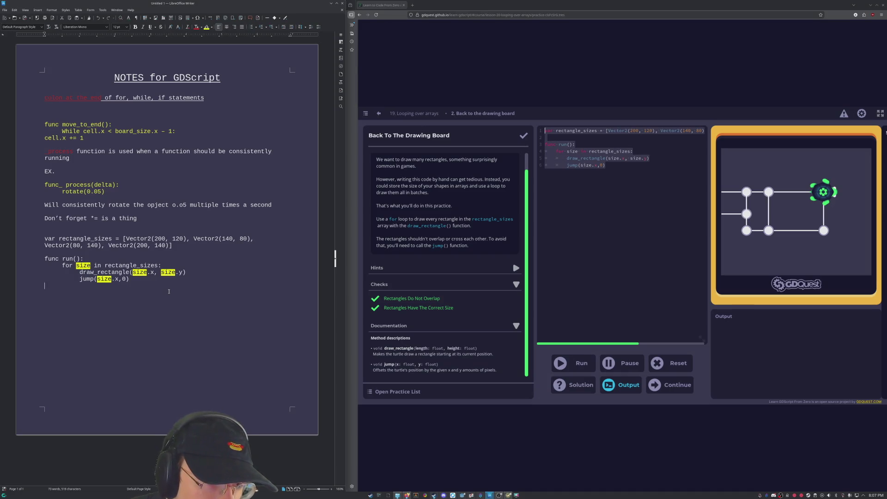
{"action": "type", "text": "can call ("}
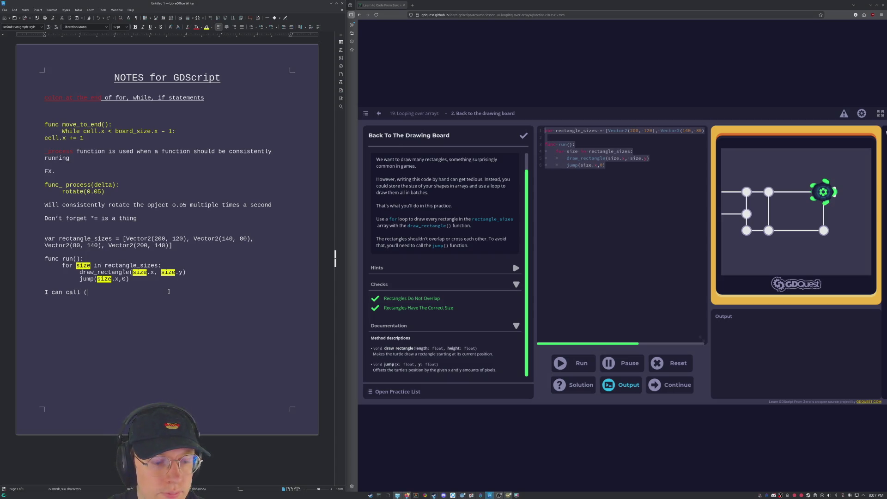
{"action": "type", "text": "size"}
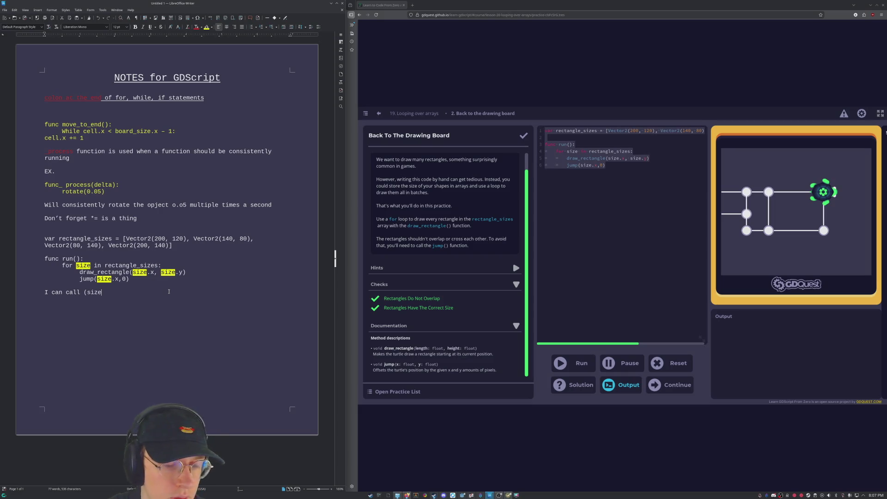